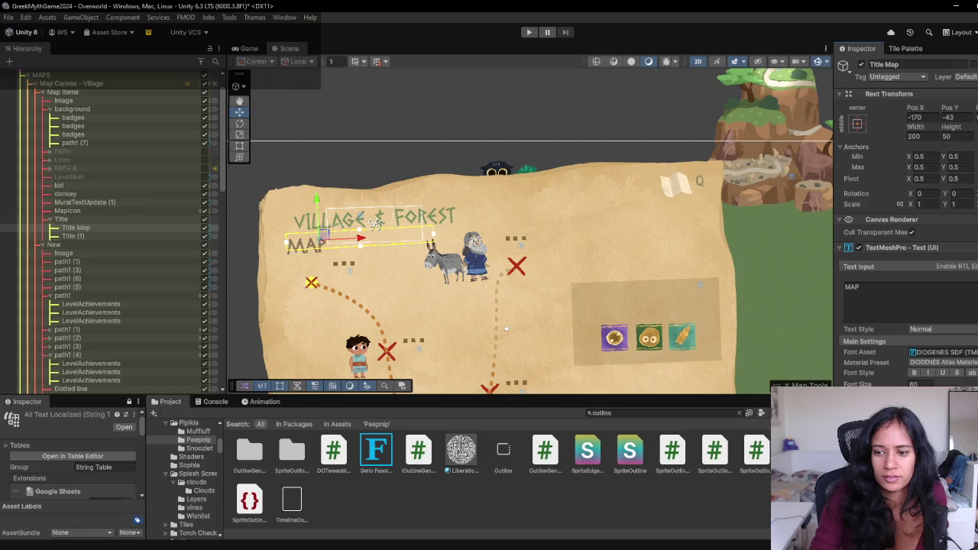
- Set the MAP subtitle to font size 40 and nudge it right to -133, -41
drag(324, 238, 338, 233)
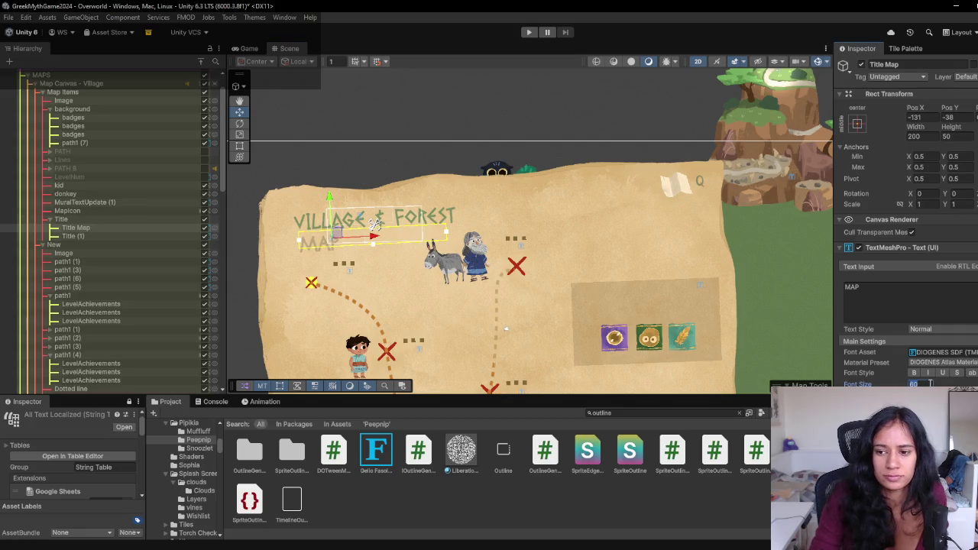
text(40)
drag(338, 237, 337, 238)
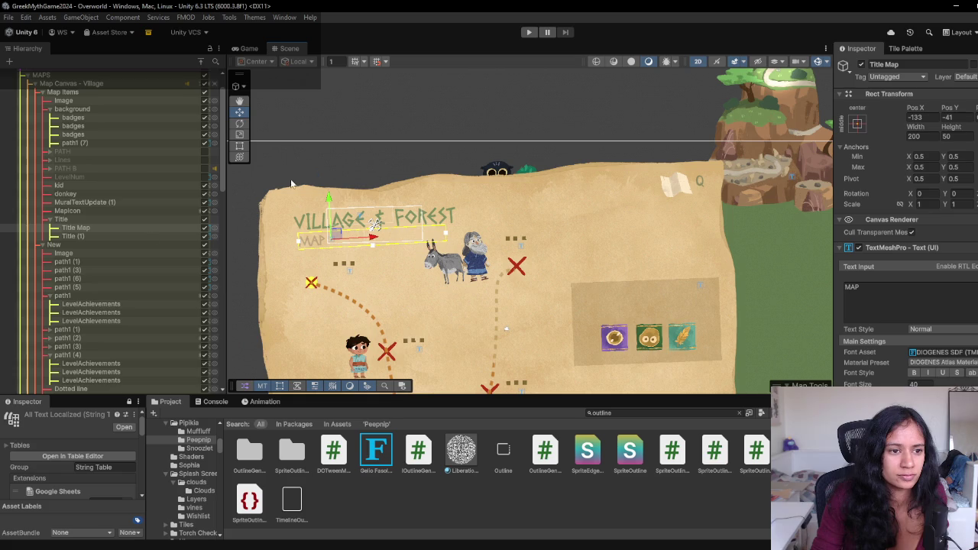
- Collapse Map Items, enable Creature Info and view it in the Game view
click(42, 92)
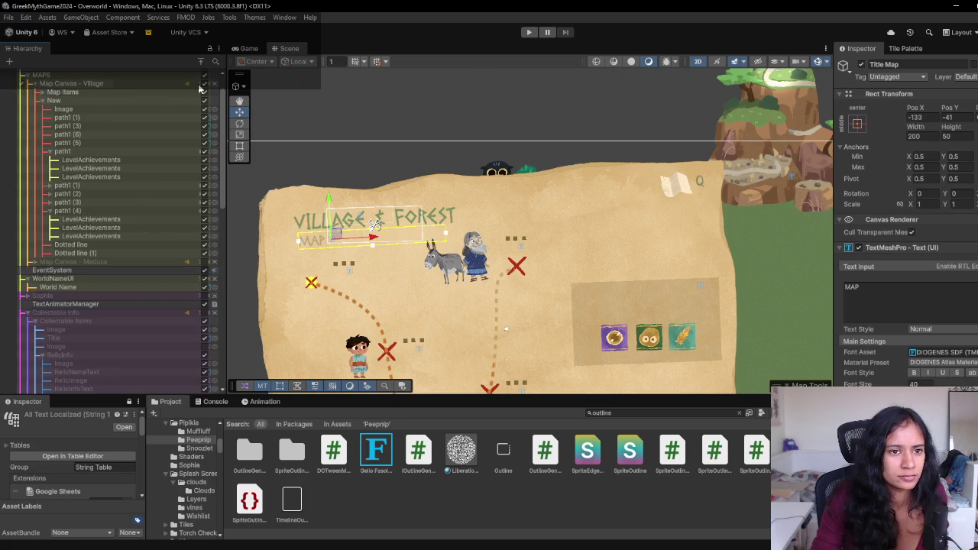
scroll(182, 300, down, 10)
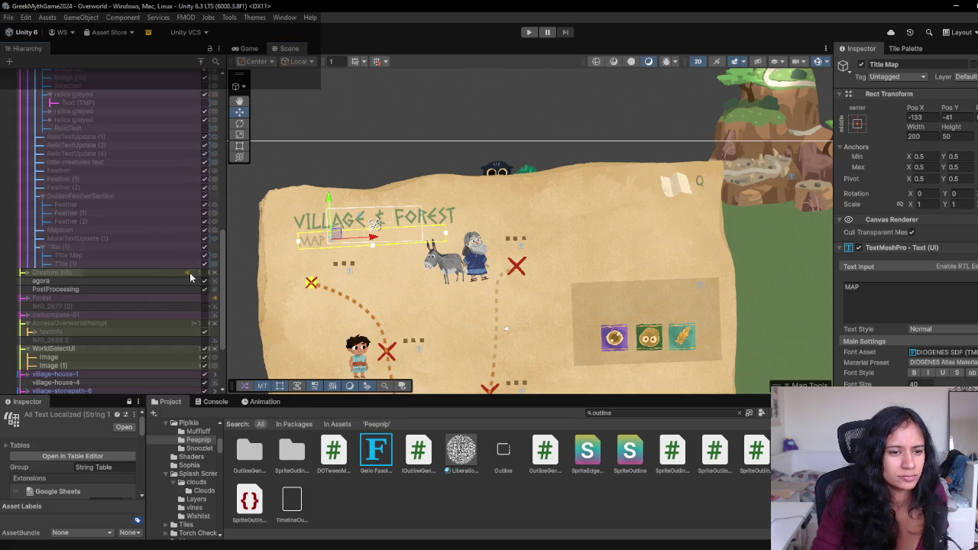
click(204, 274)
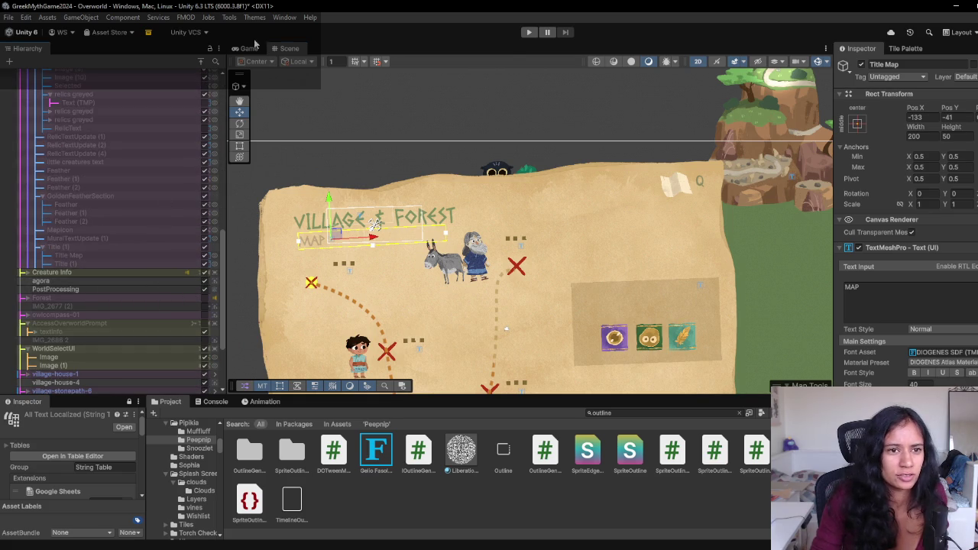
click(250, 48)
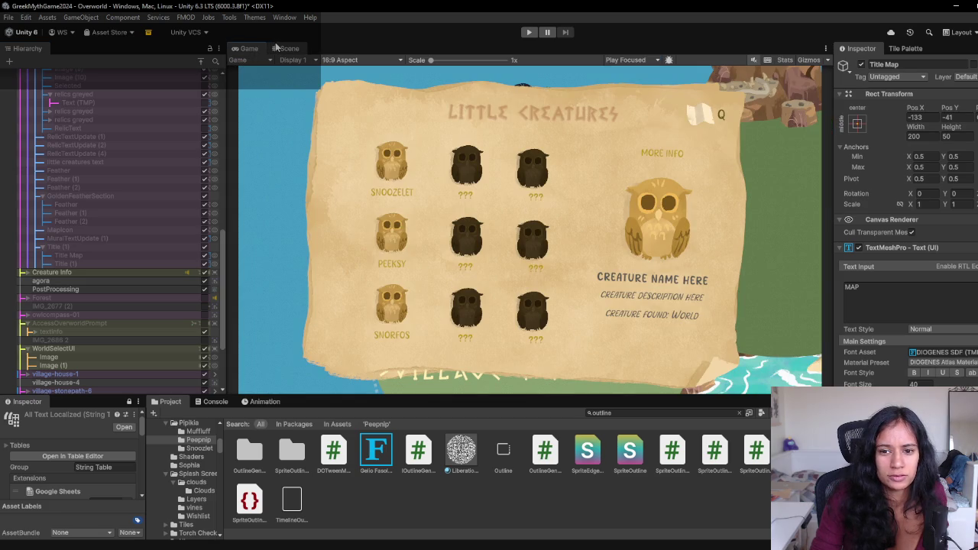
- Switch off Creature Info and rename it Creature Info[Old]
click(204, 272)
click(149, 273)
click(149, 273)
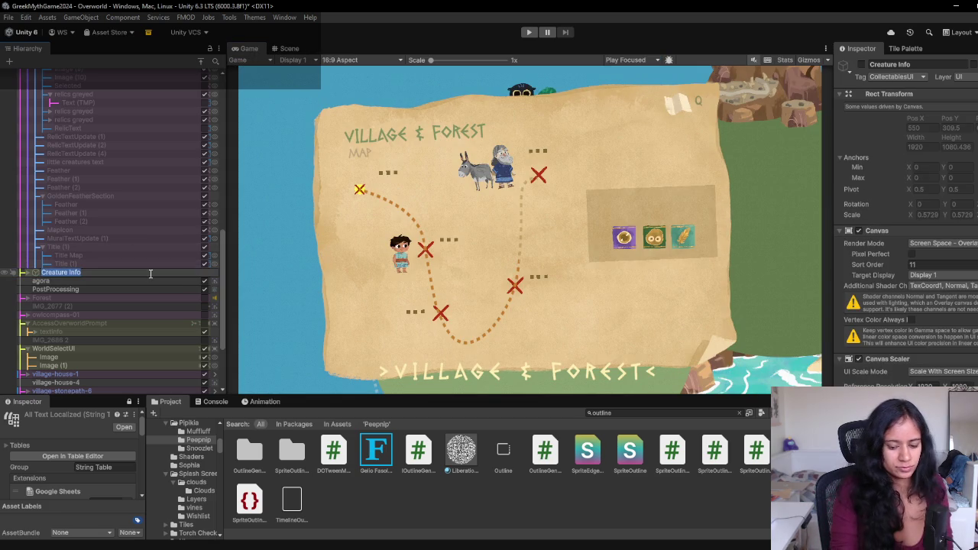
click(150, 273)
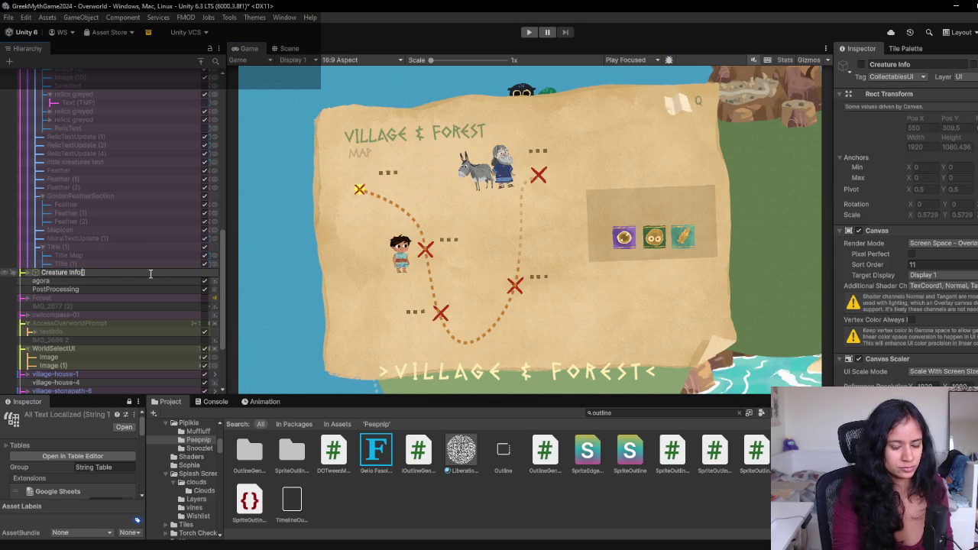
text([Old)
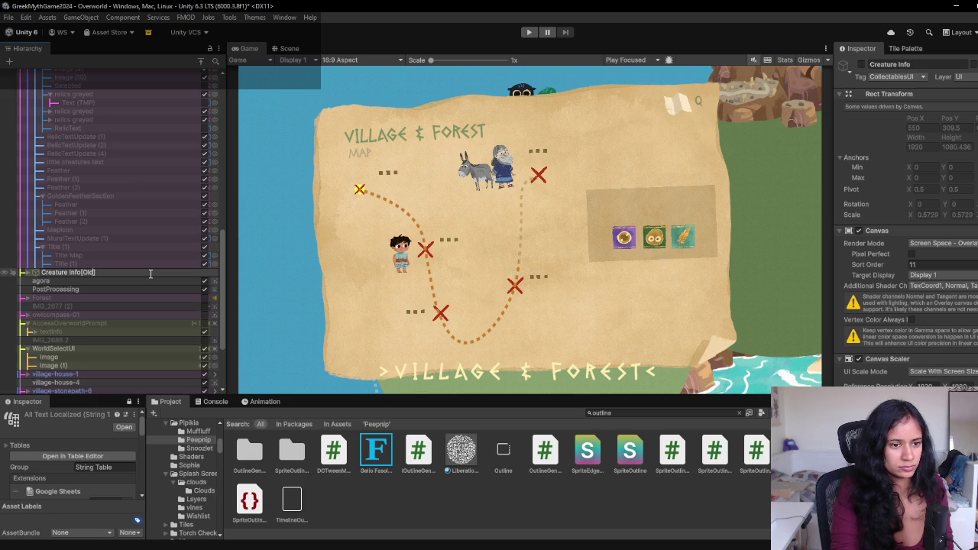
text(Old)
key(Return)
scroll(145, 272, up, 10)
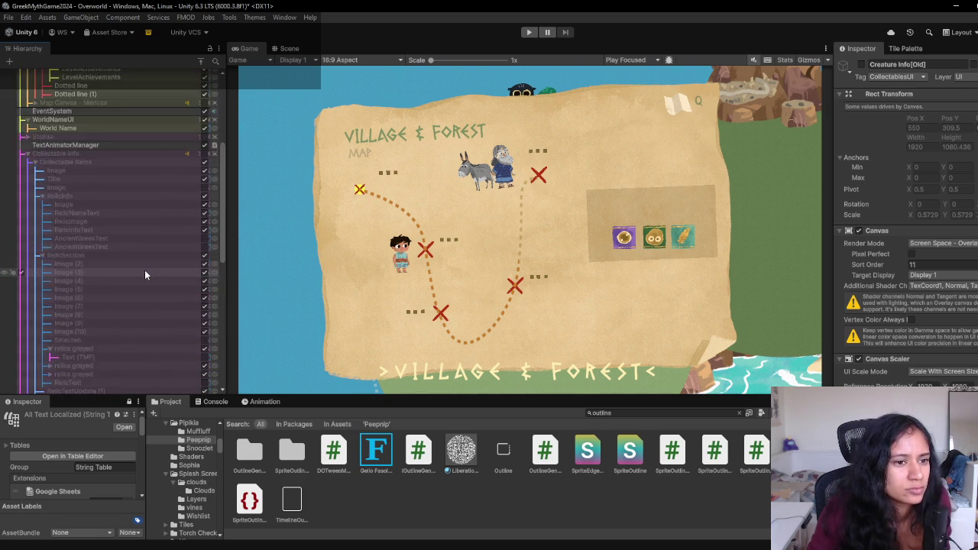
- Toggle Collectable Info repeatedly to compare with the map, leaving it switched on
click(204, 313)
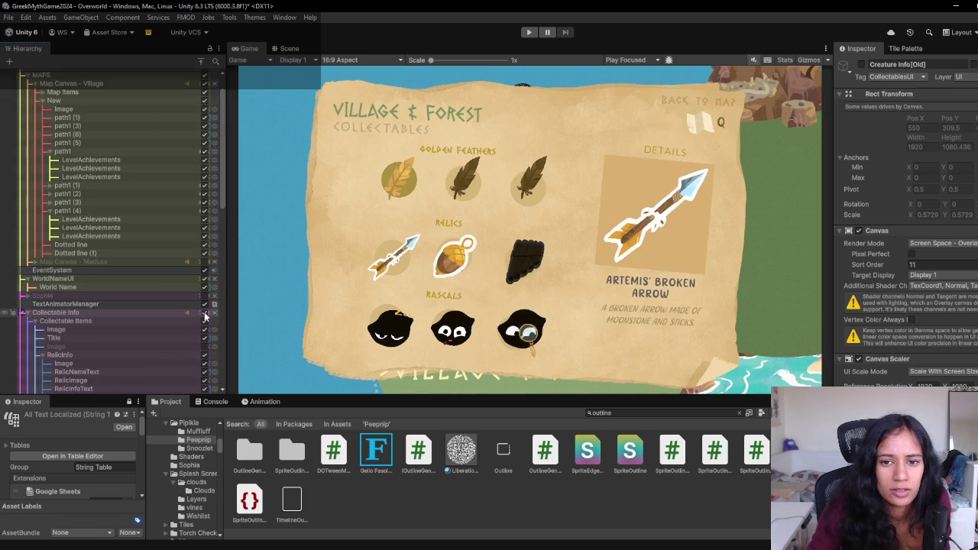
click(204, 314)
click(204, 314)
click(204, 313)
click(204, 314)
click(205, 313)
click(204, 313)
click(204, 314)
click(204, 314)
click(204, 313)
click(204, 313)
click(204, 314)
click(204, 313)
click(204, 313)
click(204, 313)
click(204, 314)
click(204, 313)
click(204, 313)
click(205, 314)
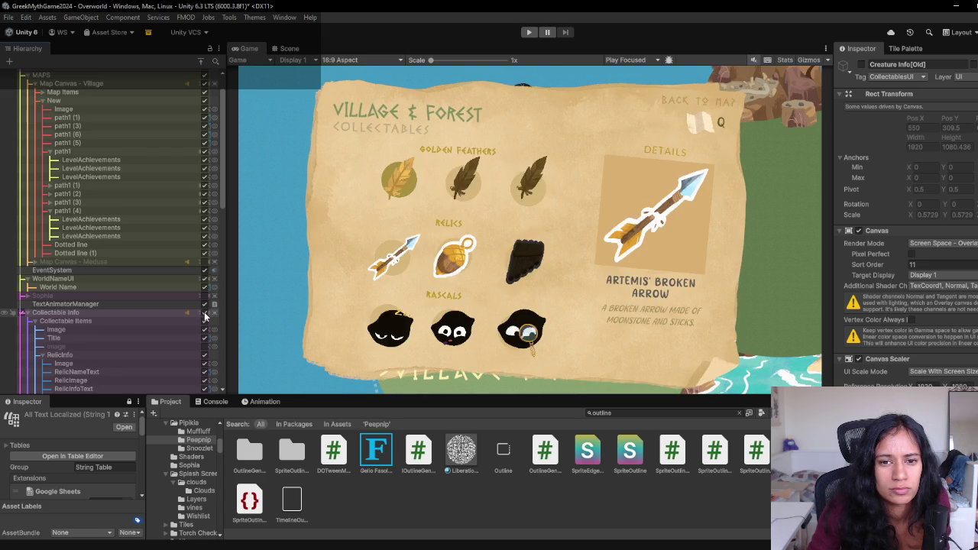
click(205, 313)
click(204, 313)
click(205, 313)
click(204, 314)
click(204, 314)
click(204, 313)
click(204, 314)
click(204, 313)
- Back in the Scene view, centre the village map and select Dotted line (1)
click(290, 49)
drag(621, 321, 594, 216)
click(562, 231)
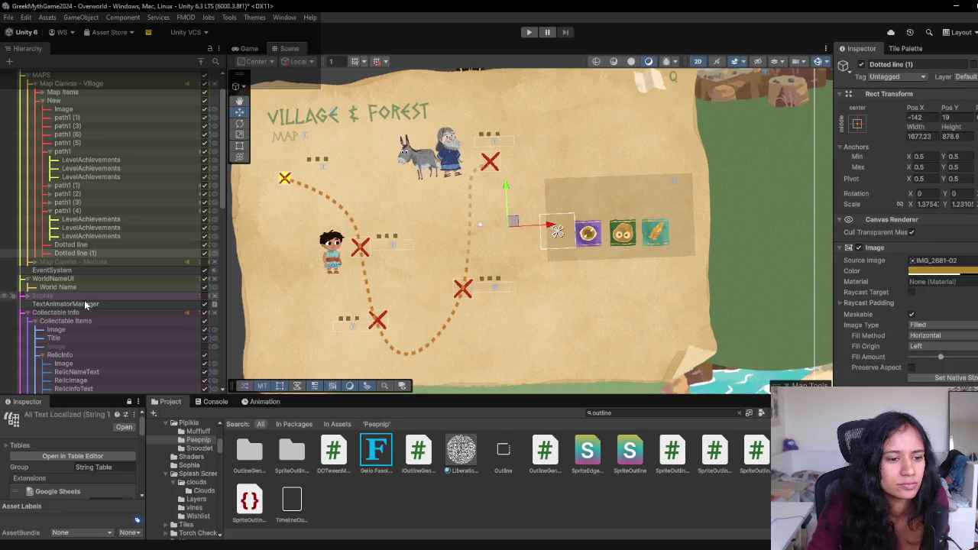
- Check the collectables panel in the Game view, then scroll the Hierarchy to RelicSection
click(250, 48)
click(289, 49)
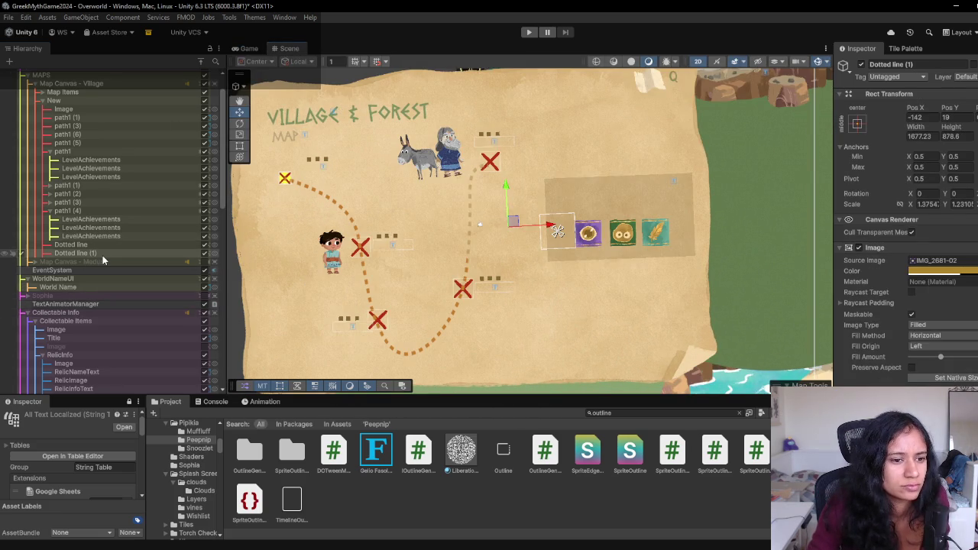
scroll(103, 256, down, 4)
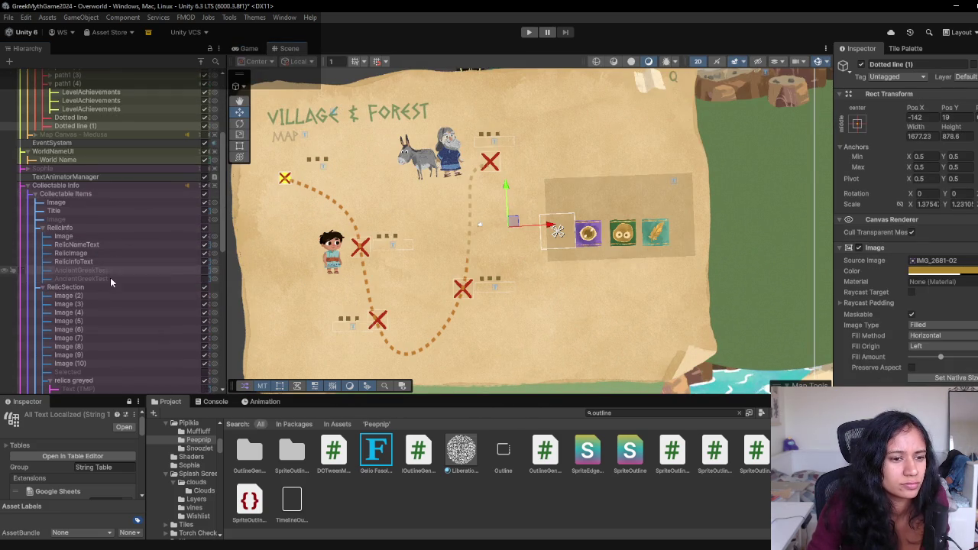
scroll(111, 269, down, 4)
- Frame the relics greyed object and select the large arrow in the details area
click(119, 261)
double_click(175, 254)
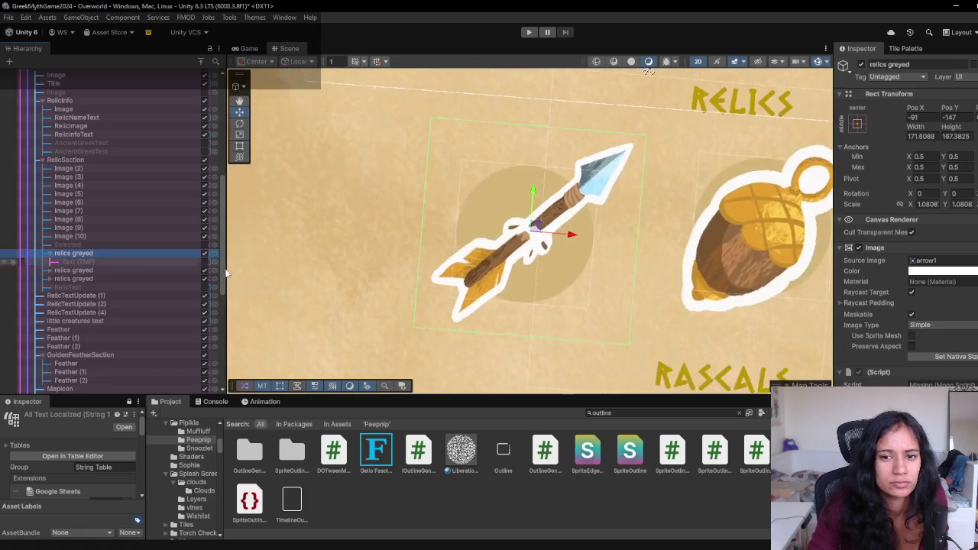
scroll(584, 149, down, 6)
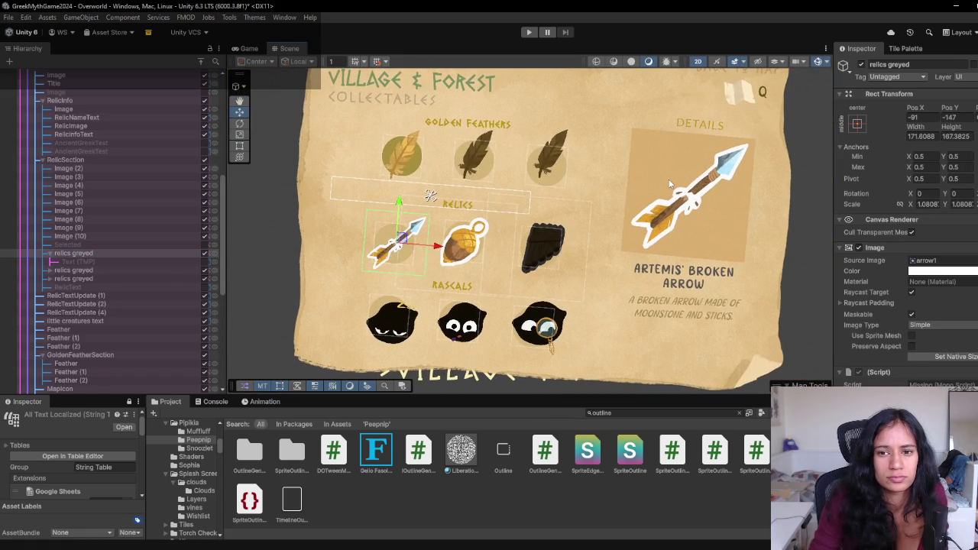
click(670, 184)
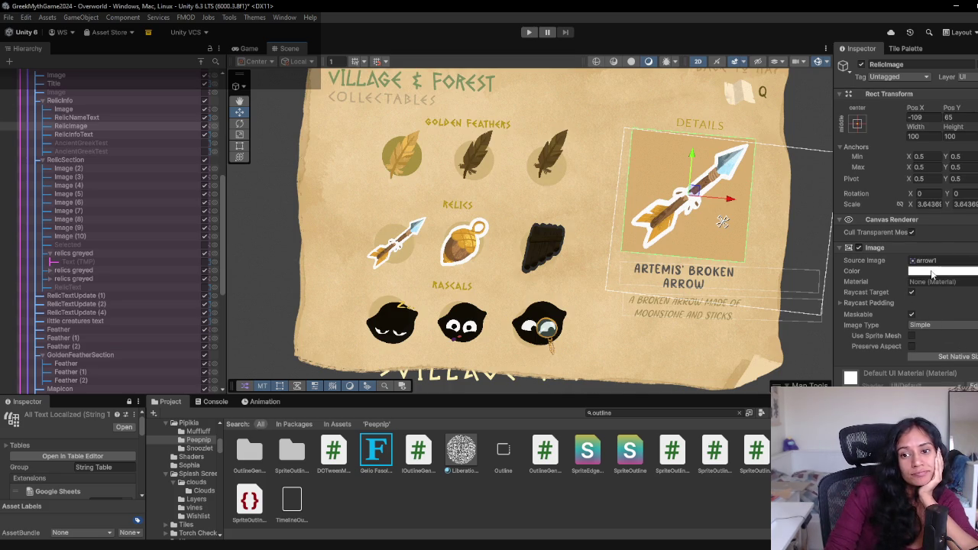
- Select the details backdrop image and rename it 'backdrop details'
click(641, 142)
click(642, 143)
click(642, 143)
click(642, 143)
click(642, 143)
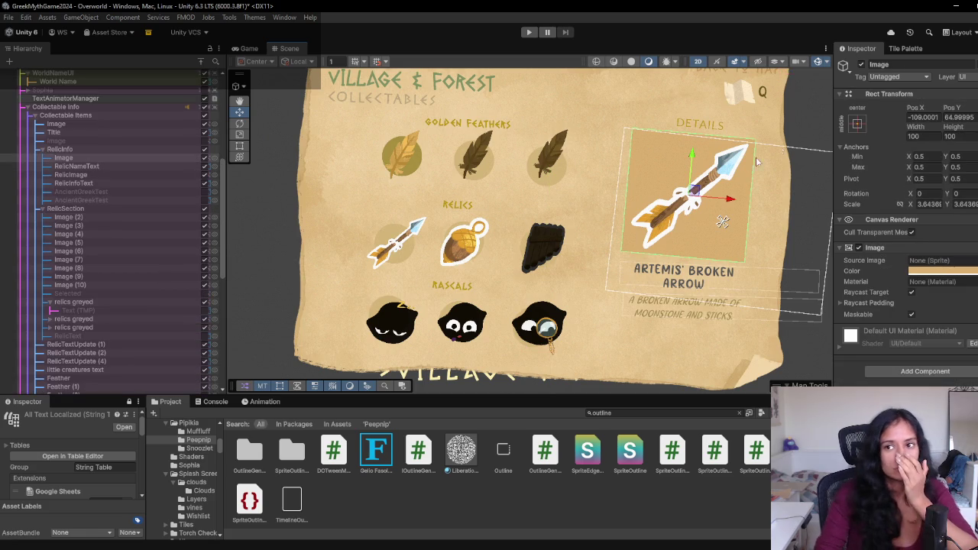
click(887, 65)
text(backdrop details)
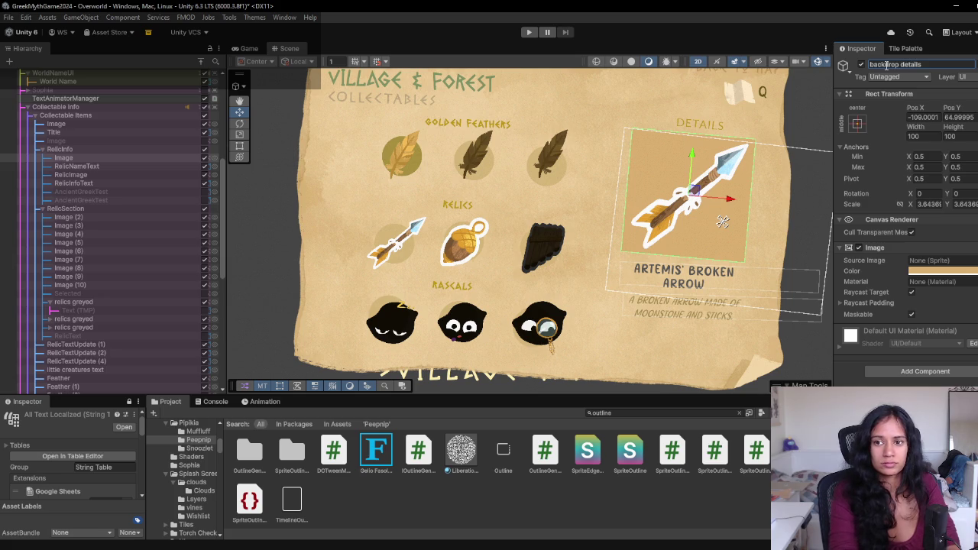
key(Return)
- Copy the Color of the backdrop details image
click(105, 164)
click(107, 155)
right_click(969, 275)
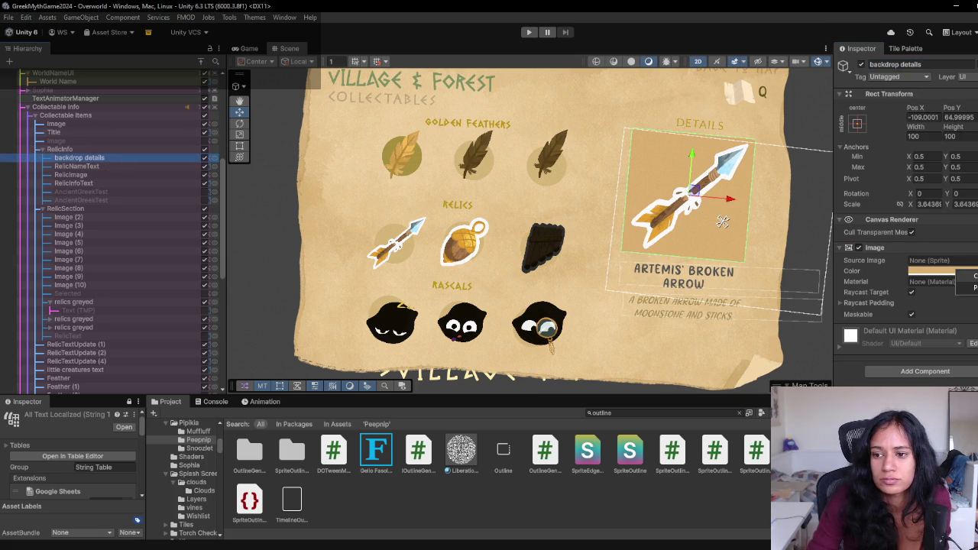
- Switch off Collectable Info, then frame Map Items and select the background box behind the badges
click(254, 49)
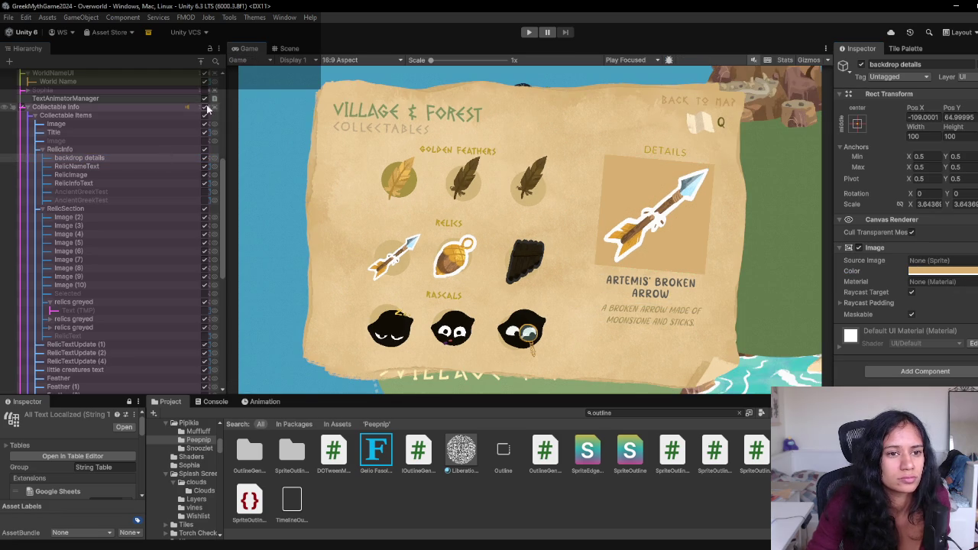
click(205, 107)
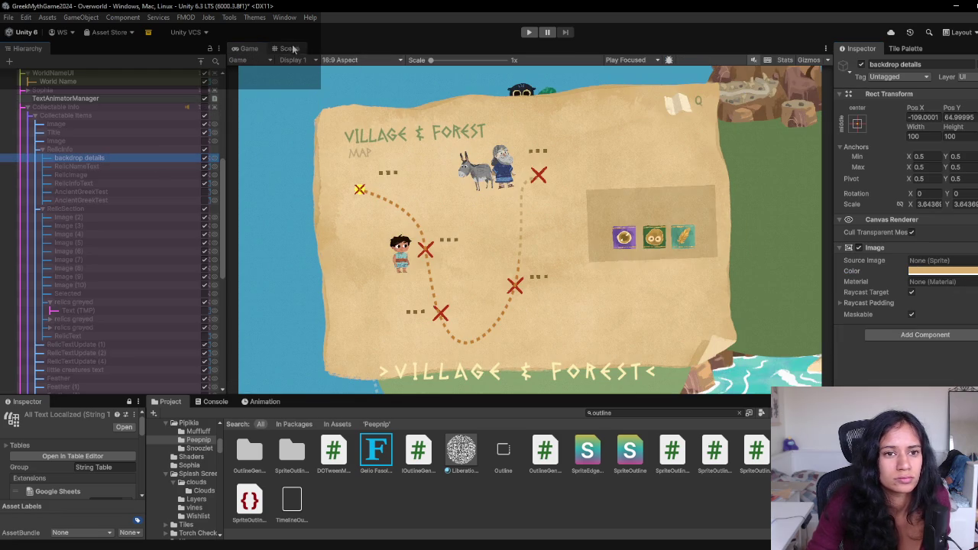
click(289, 48)
scroll(84, 130, up, 10)
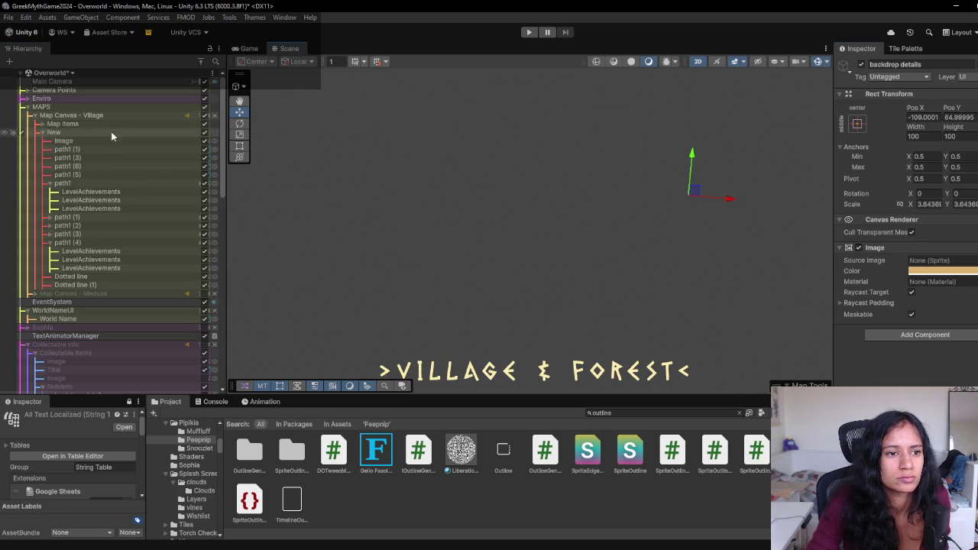
double_click(76, 123)
click(584, 237)
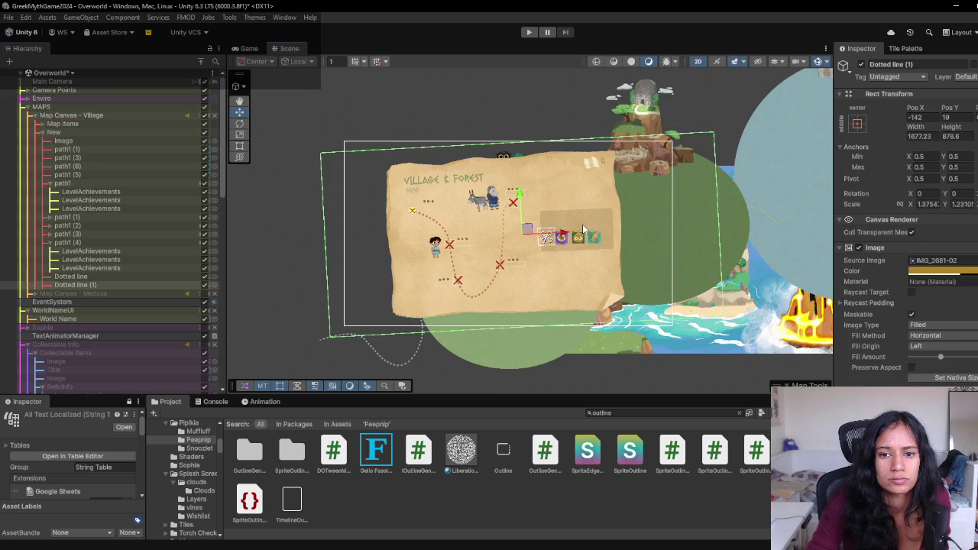
- Paste the copied tan colour onto the background box behind the badges
key(f)
right_click(942, 272)
click(965, 287)
- Change the Path 3 label text colour to bright cream
scroll(558, 213, up, 8)
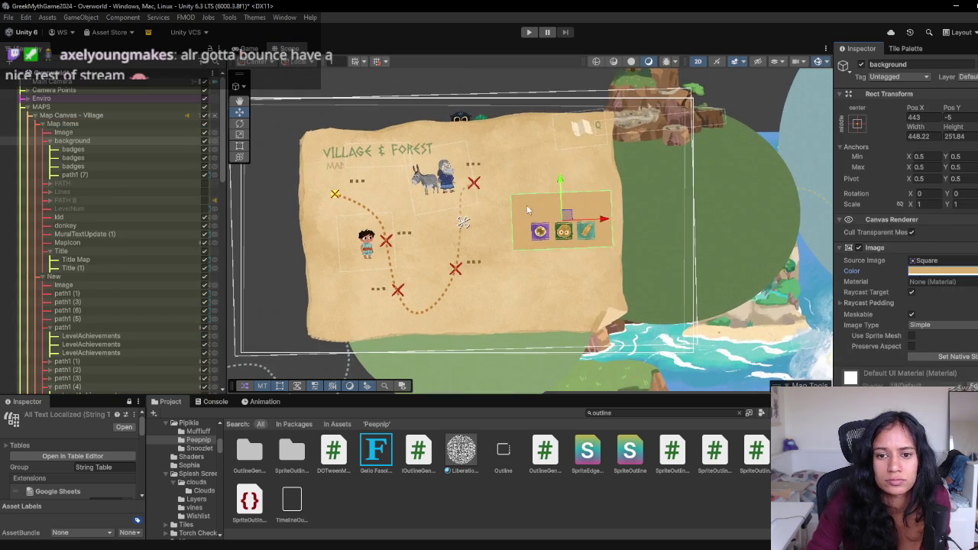
scroll(558, 212, up, 3)
click(630, 191)
click(957, 373)
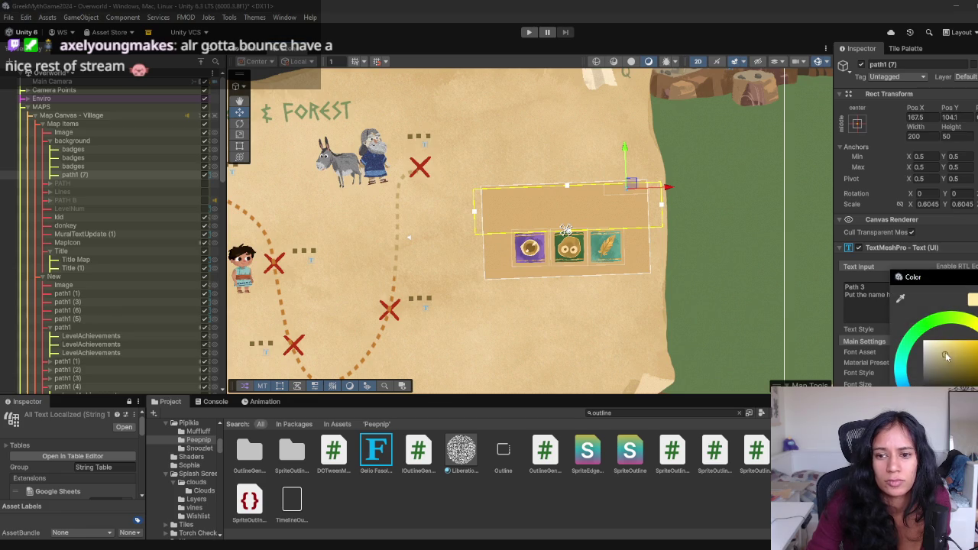
drag(942, 364, 947, 345)
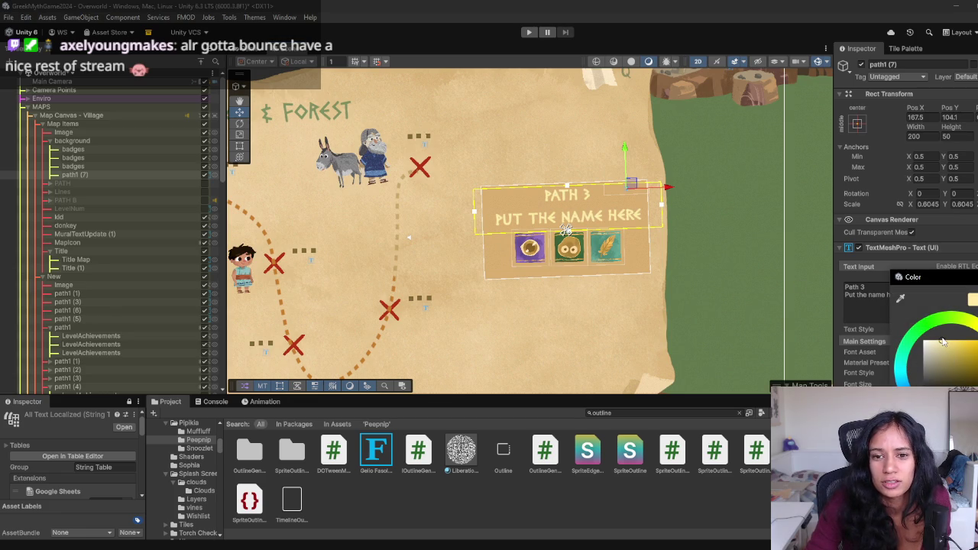
click(871, 302)
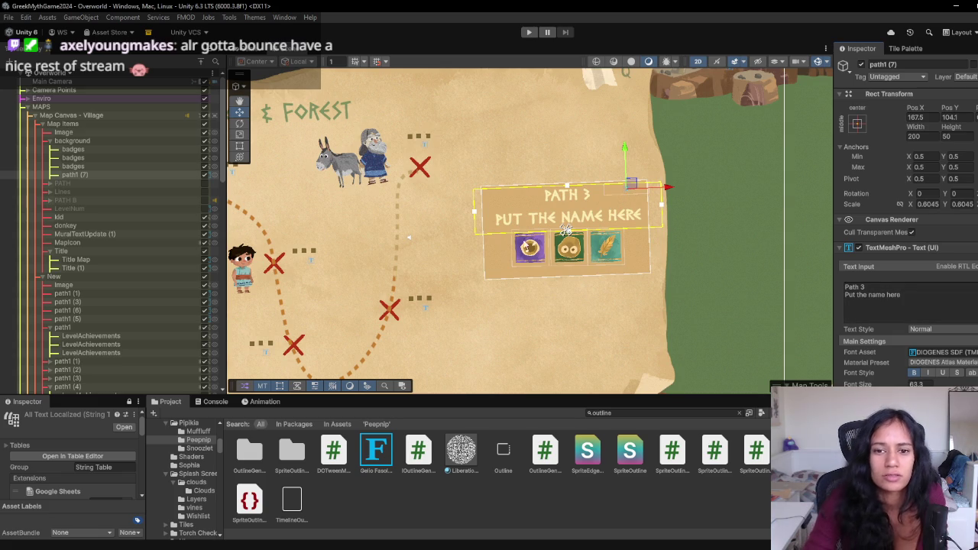
- Replace the label's 'Put the name here' line with 'Watch your step' and preview it
scroll(627, 195, down, 3)
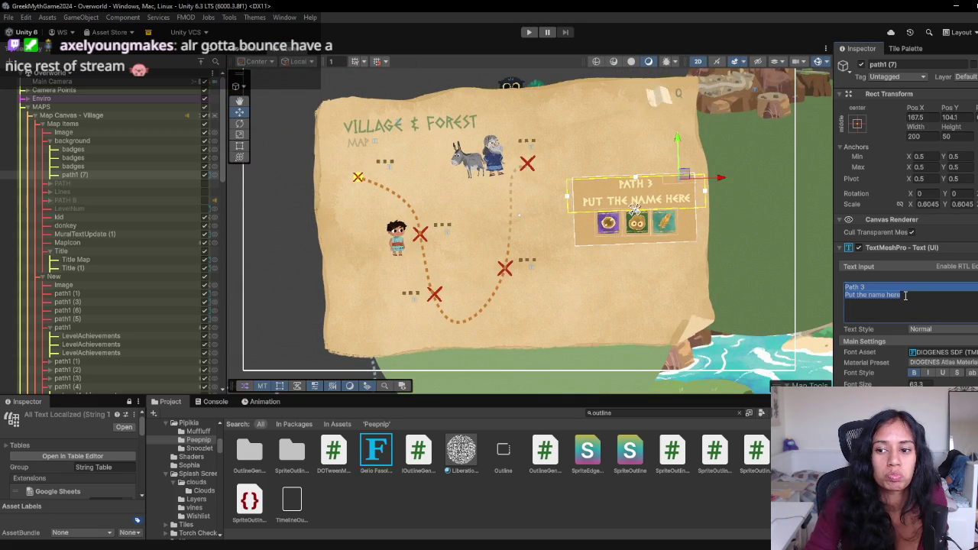
drag(902, 295, 849, 298)
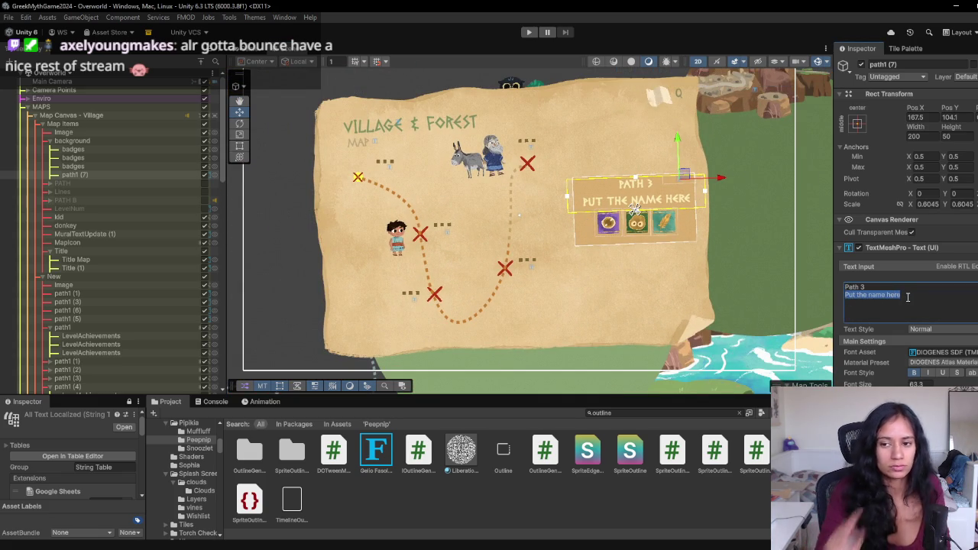
text(Wat)
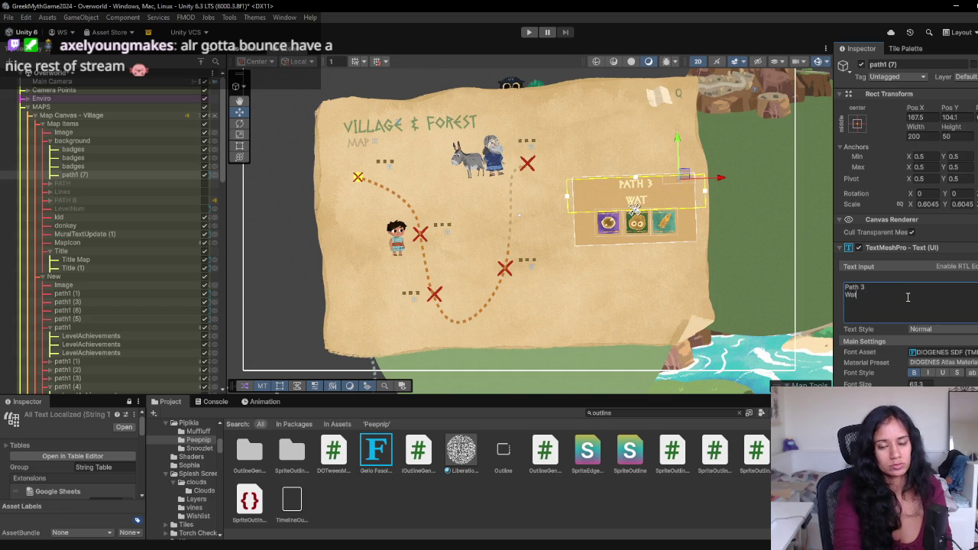
text(ch your step)
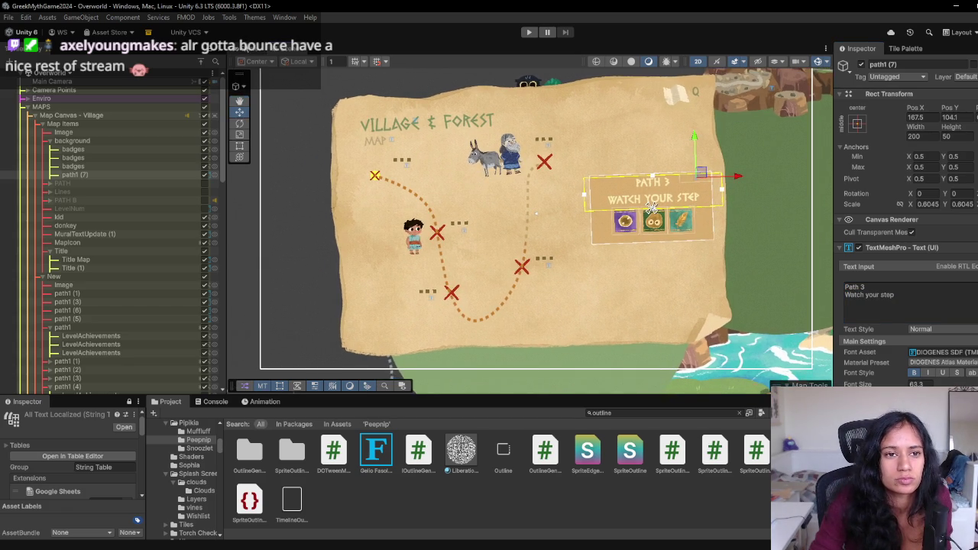
click(249, 49)
click(279, 49)
- Wrap Path 3 as '>Path 3<' and preview the updated label in game
click(895, 289)
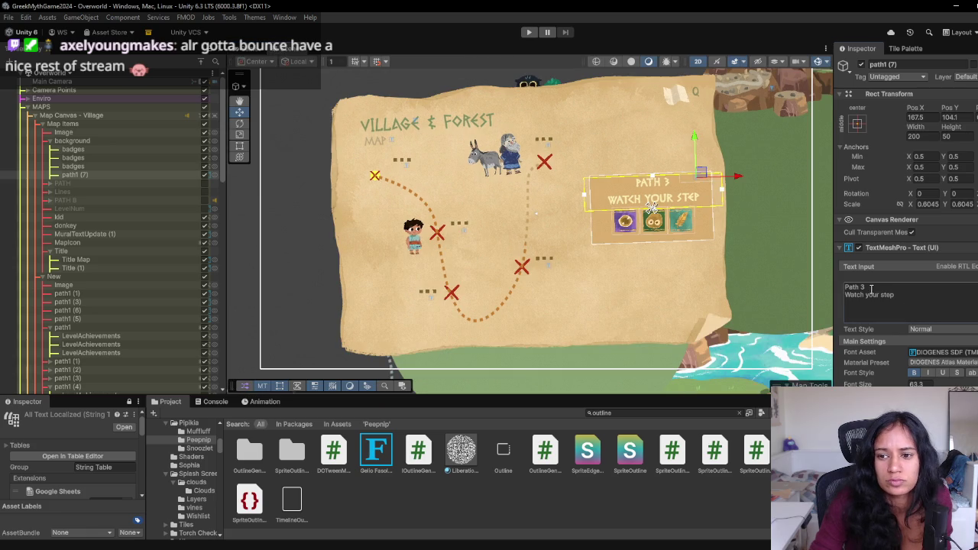
text(<)
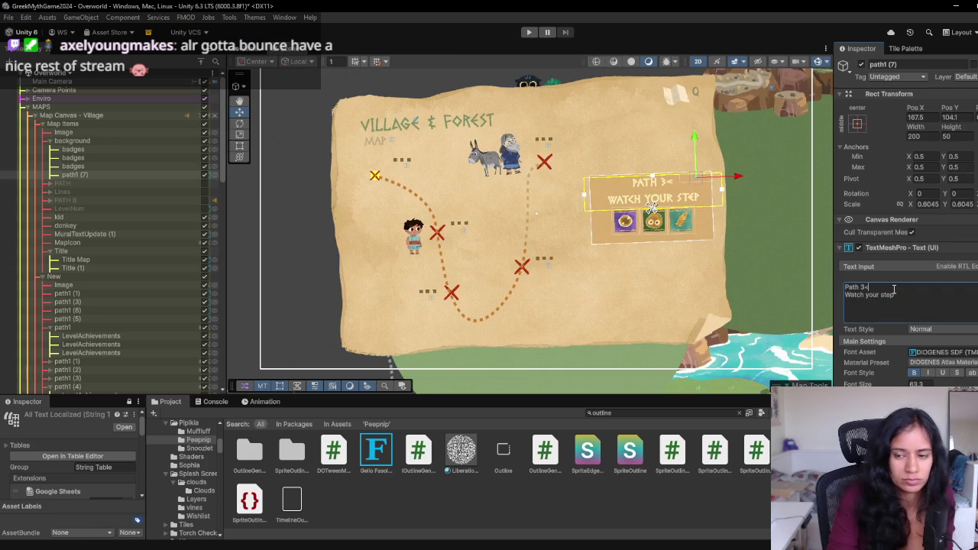
key(Home)
text(>)
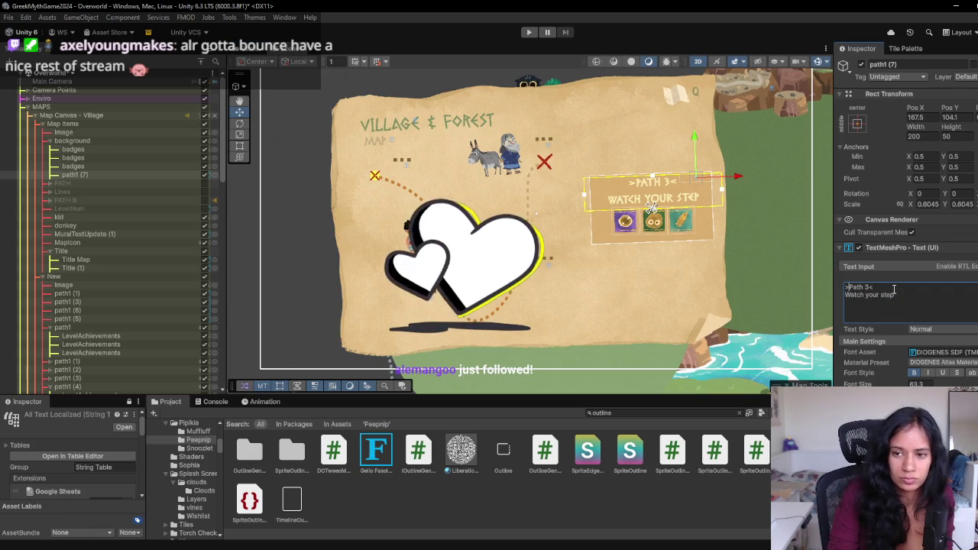
click(247, 54)
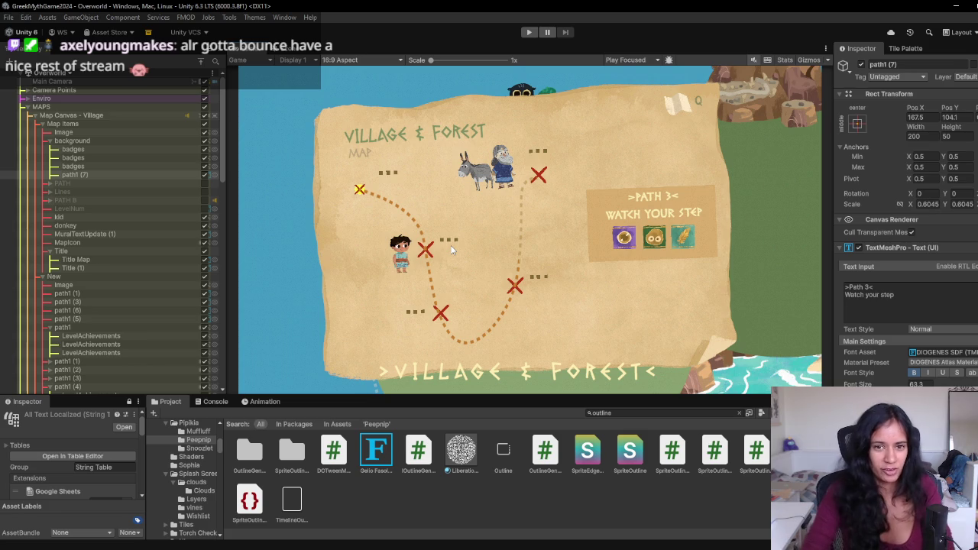
key(ctrl+1)
- Hide the kid sprite and the donkey and elder sprite from the map
click(411, 228)
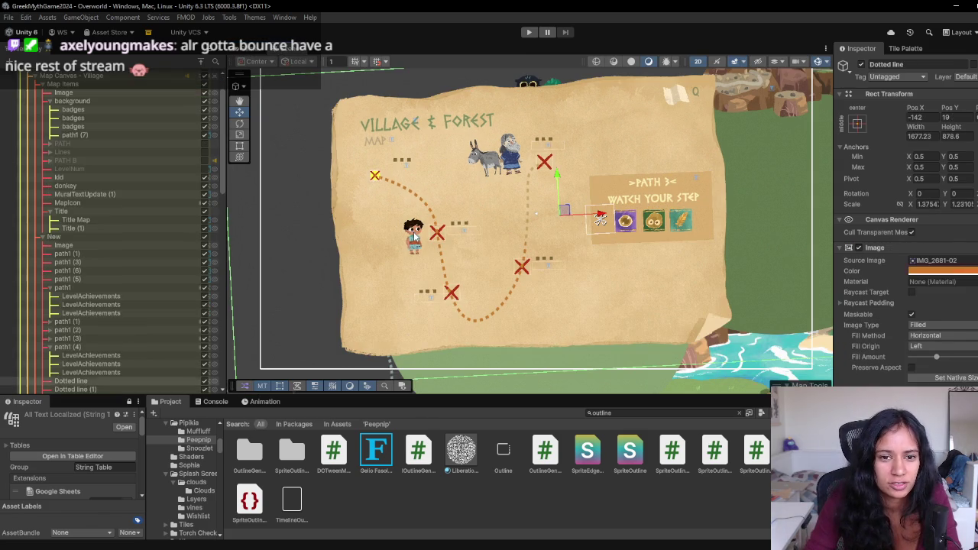
click(861, 65)
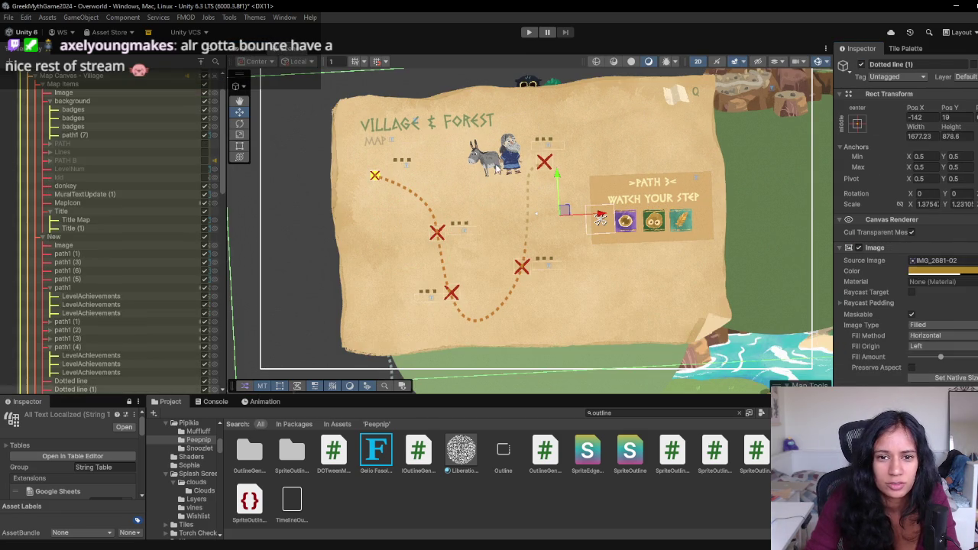
click(510, 167)
click(861, 65)
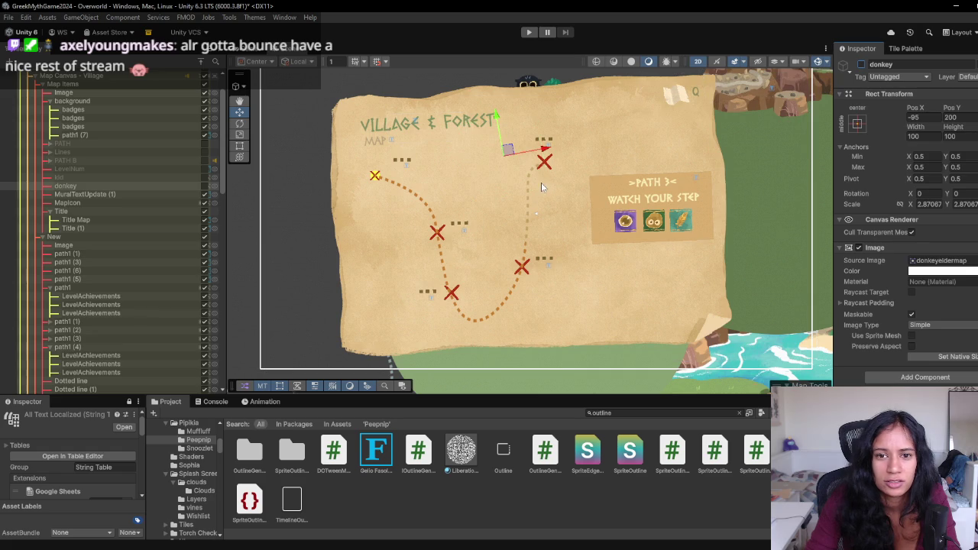
- Pick a new text colour for the path1 label
click(406, 165)
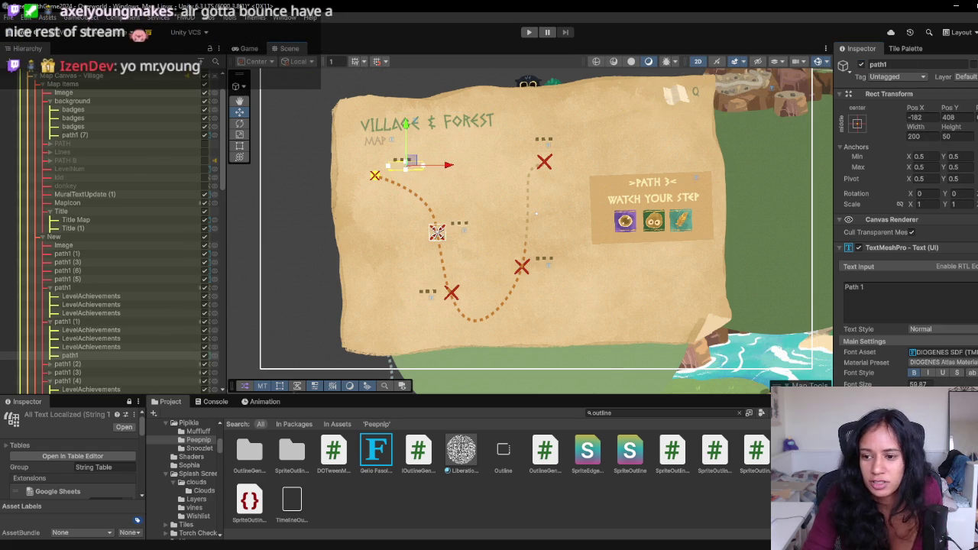
click(960, 367)
drag(957, 352, 952, 357)
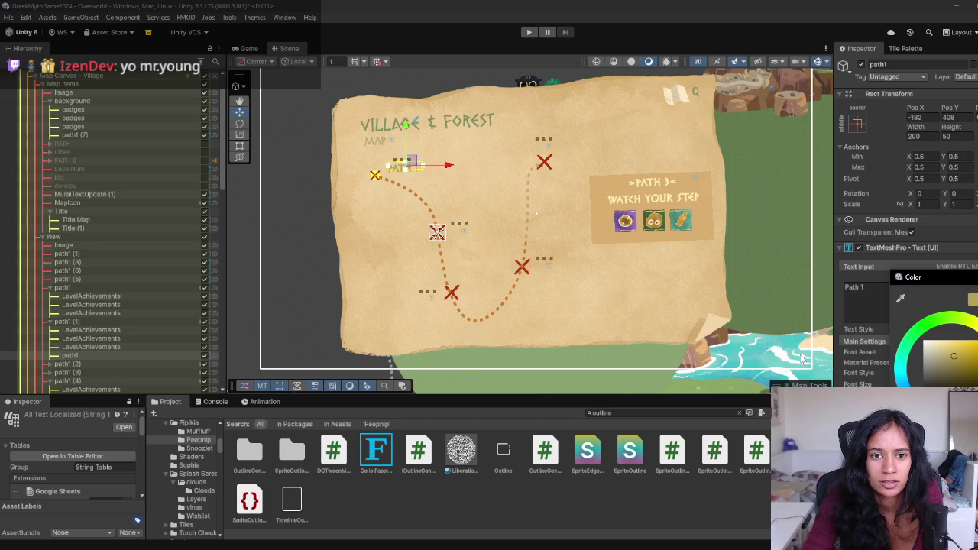
scroll(96, 306, down, 2)
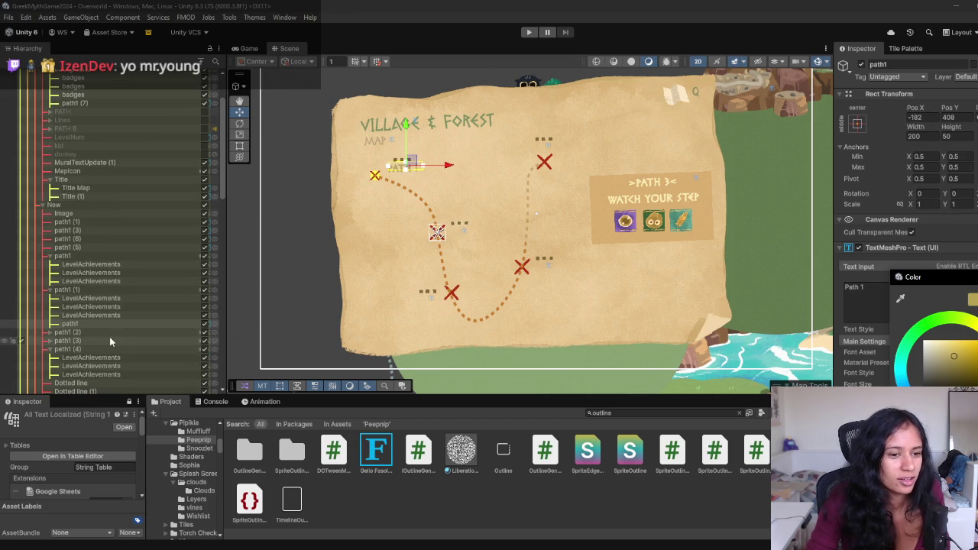
- Re-enable path1 (1) and the PATH 2 label beside the second X
click(77, 291)
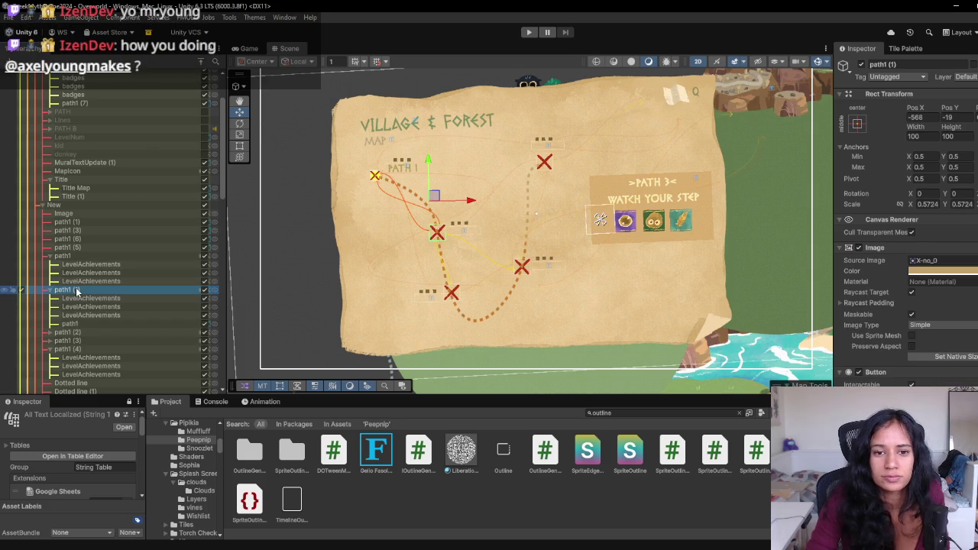
click(860, 249)
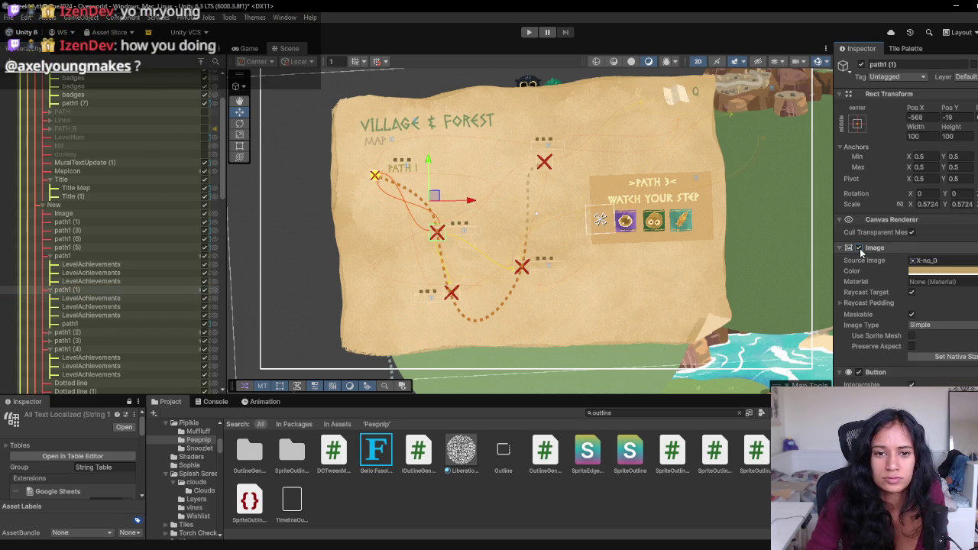
scroll(459, 247, up, 4)
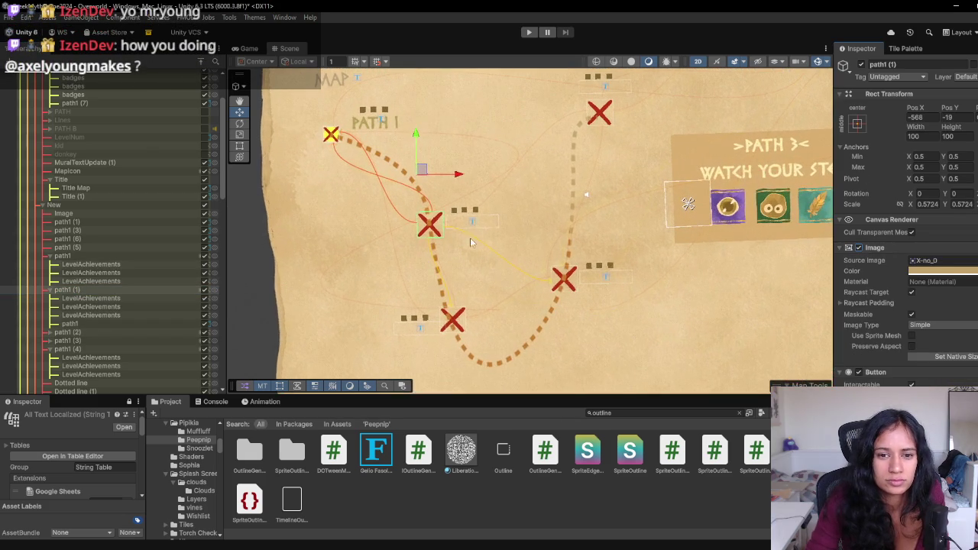
click(472, 225)
click(862, 66)
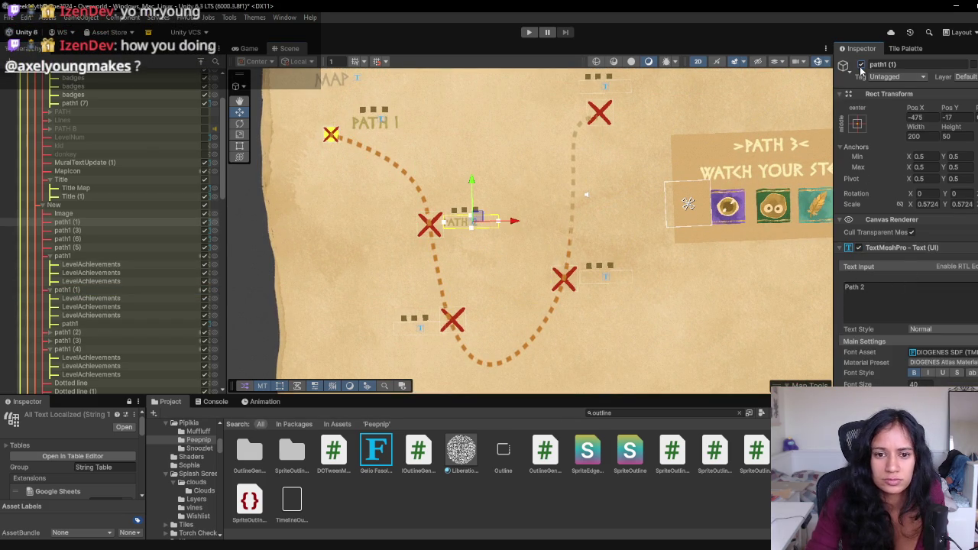
- Reactivate the Path 3, PATH 4 and top-X labels along the trail
click(421, 323)
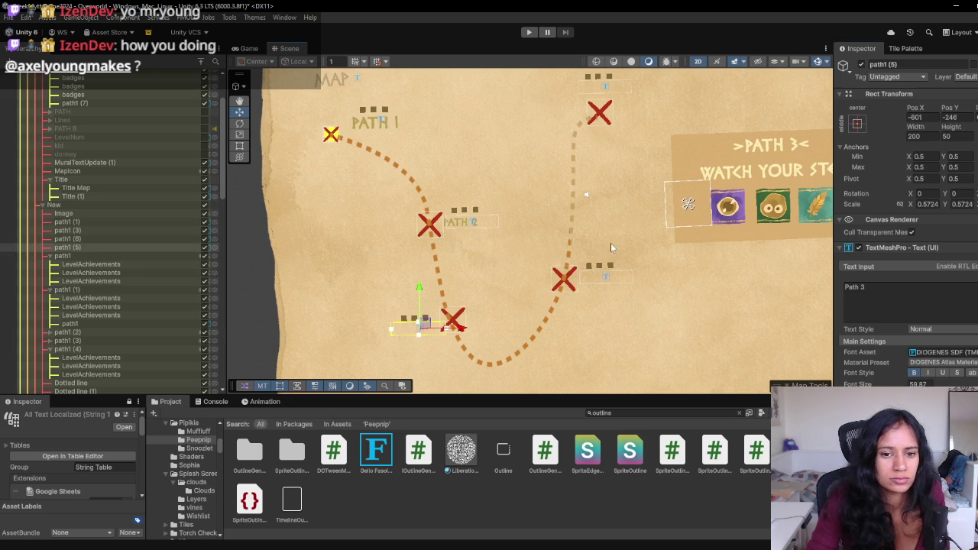
click(204, 247)
click(204, 248)
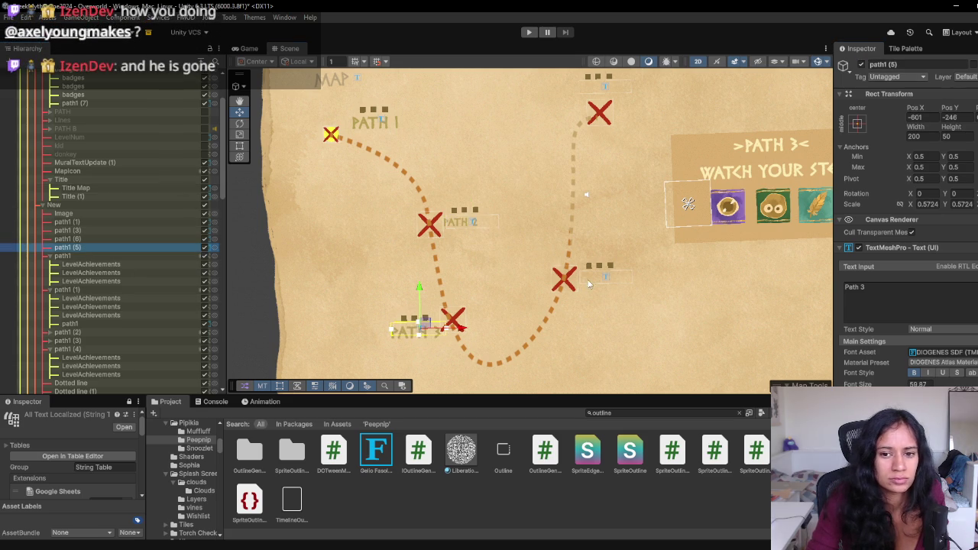
click(604, 276)
click(204, 230)
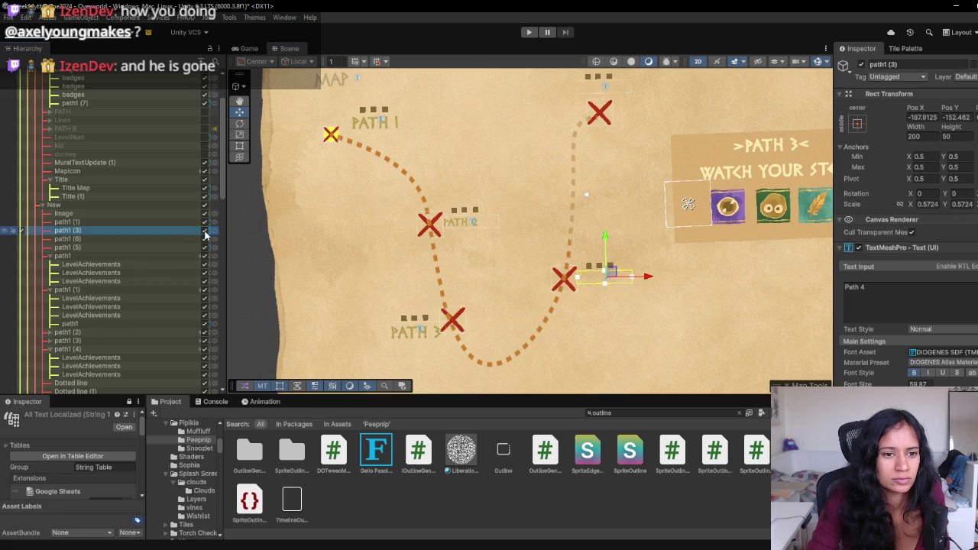
click(605, 90)
click(204, 239)
- Change the top label's text to 'Path 5'
click(884, 290)
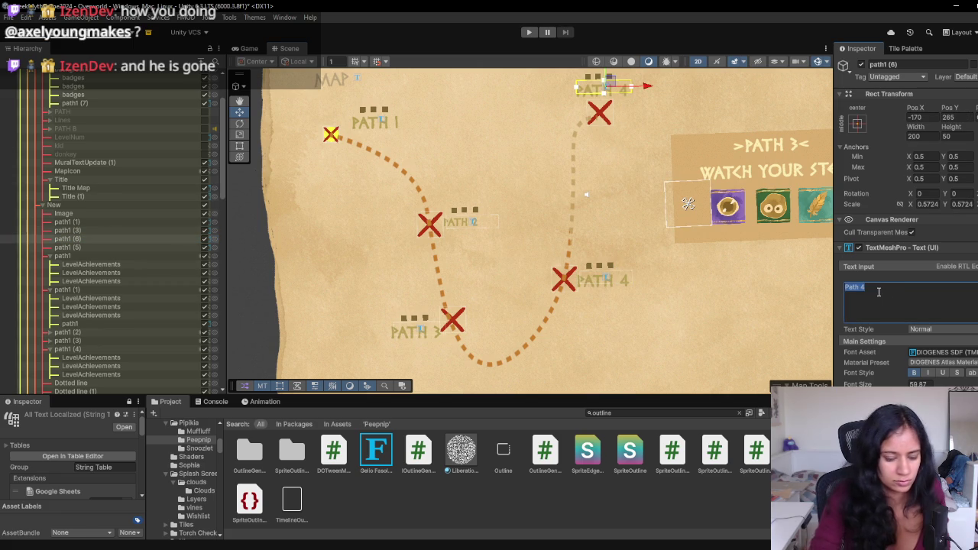
text(Path)
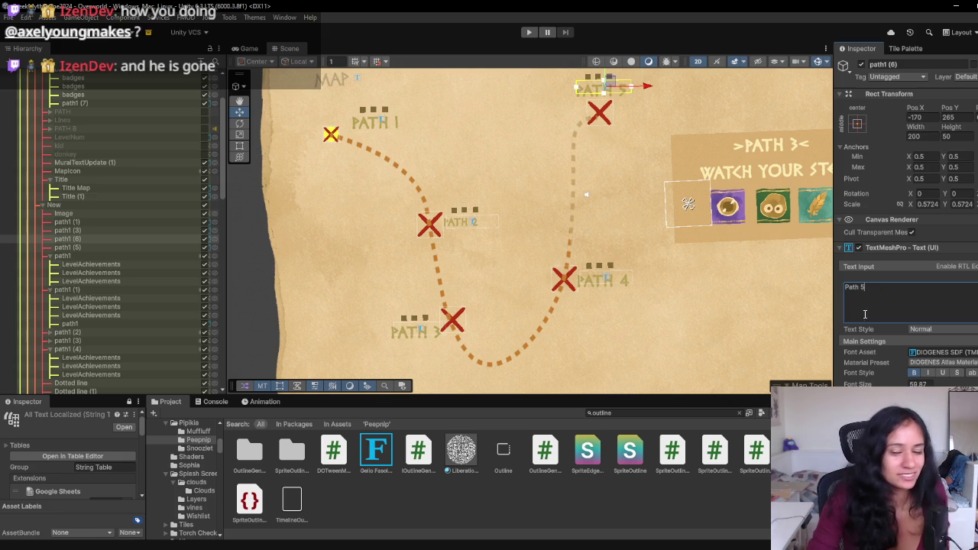
drag(609, 281, 533, 251)
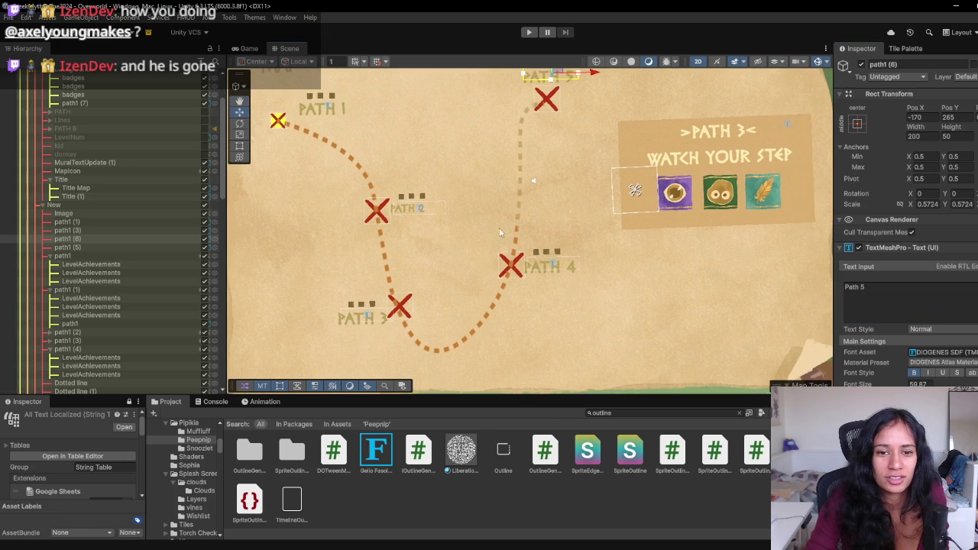
- Select the PATH labels and set their font size to 40
click(416, 209)
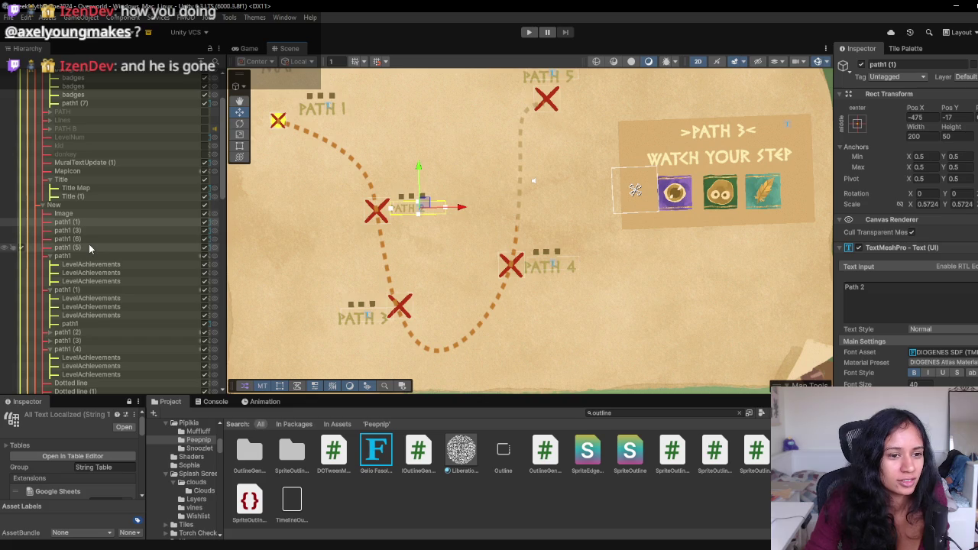
shift+click(89, 244)
click(917, 385)
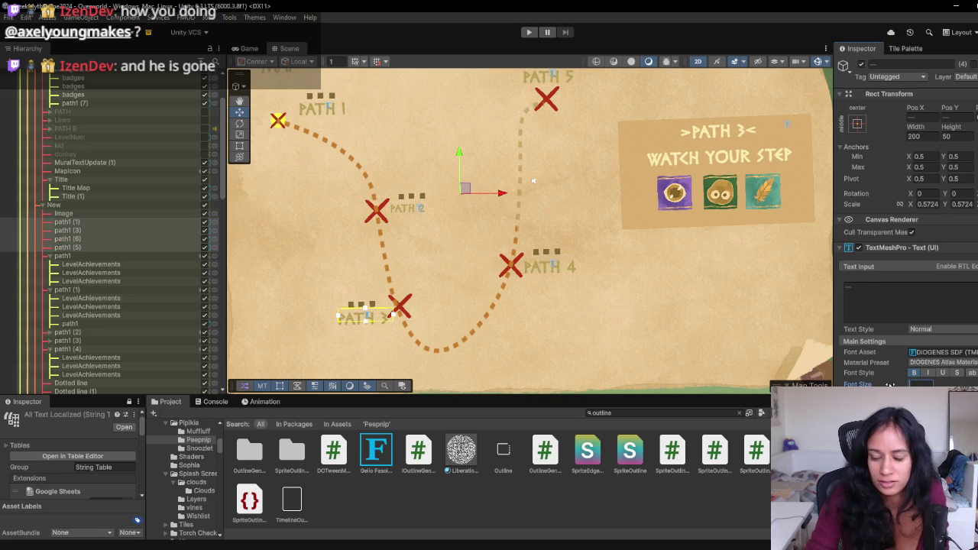
text(40)
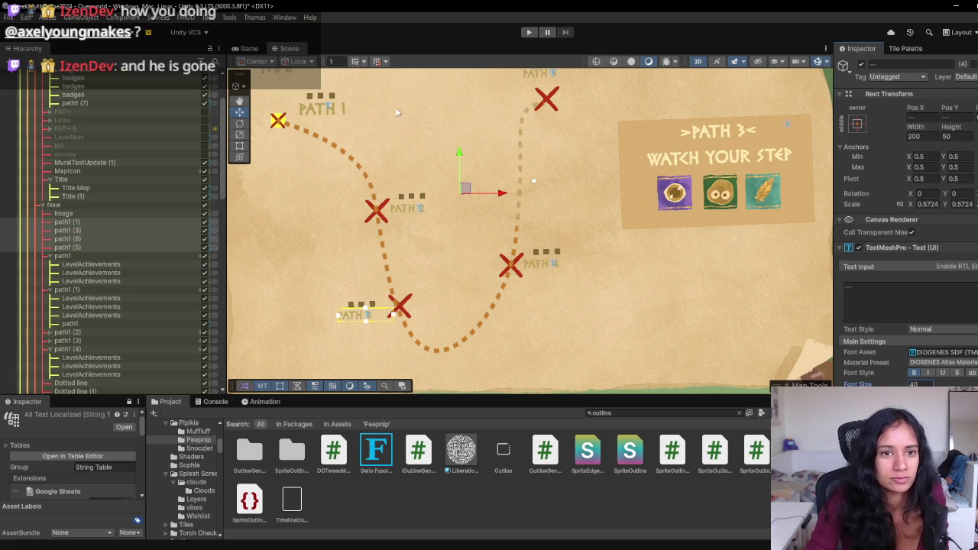
click(328, 104)
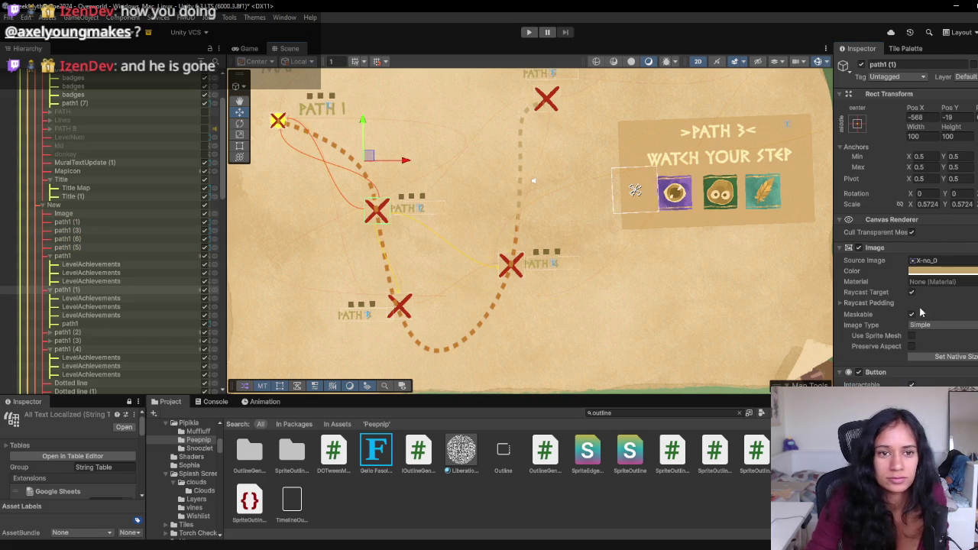
click(328, 110)
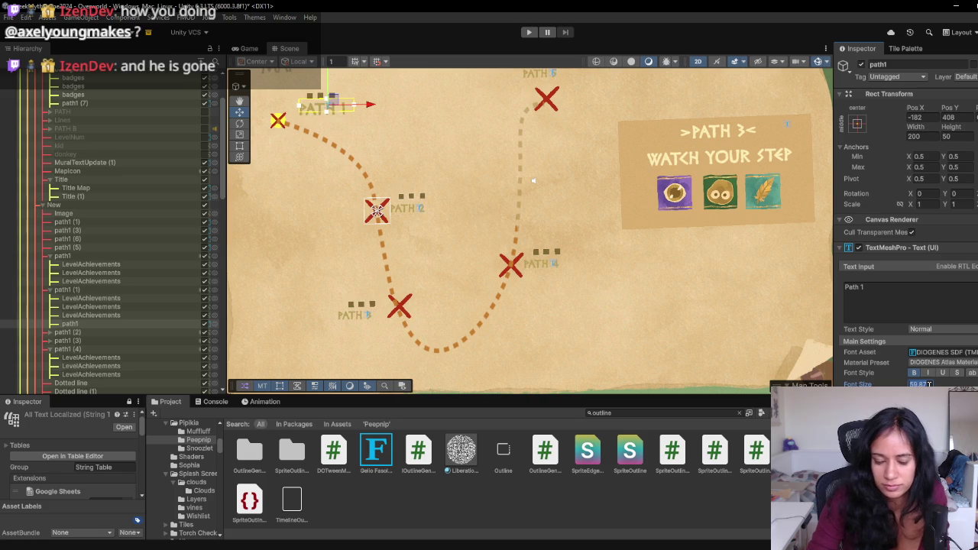
- After a Game view check, set path1 (1) through path1 (5) to font size 45
click(248, 48)
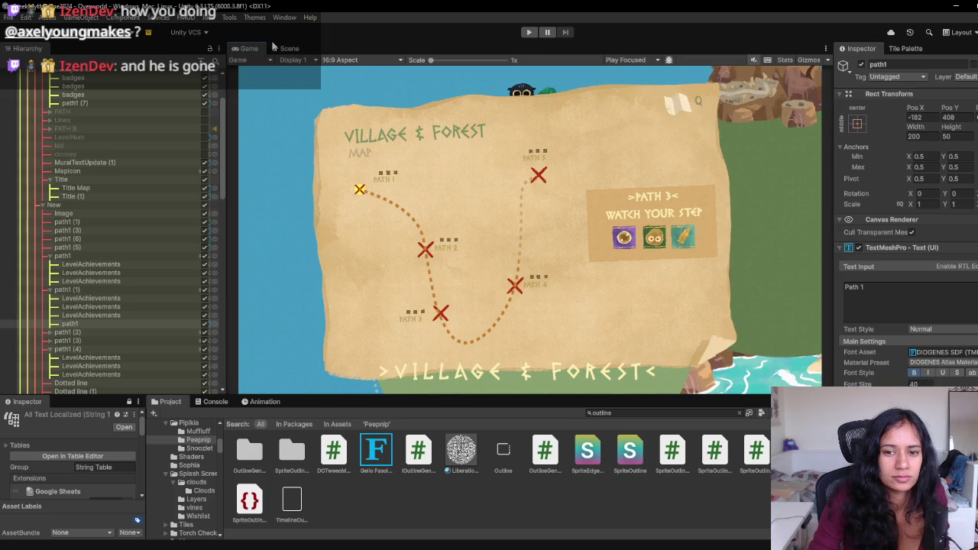
click(283, 49)
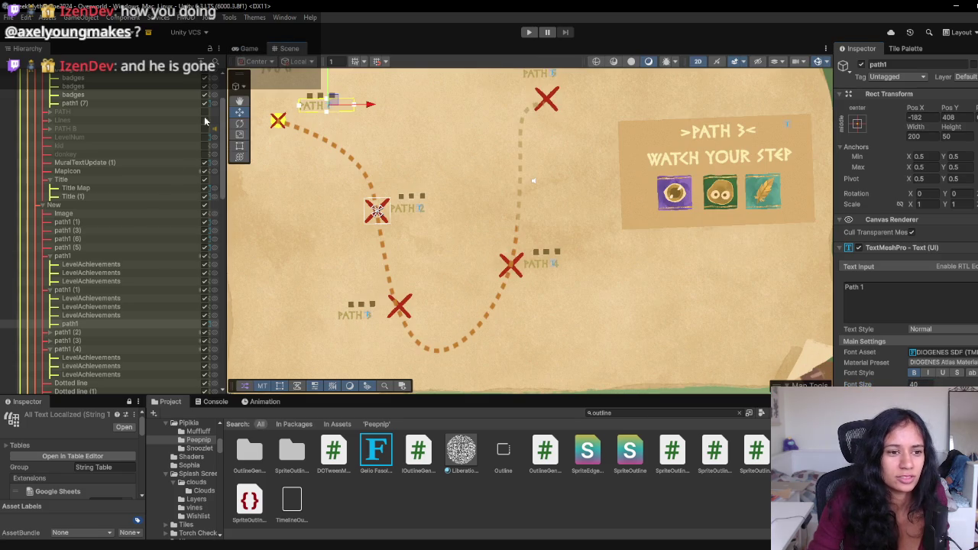
shift+click(109, 223)
click(96, 246)
shift+click(65, 221)
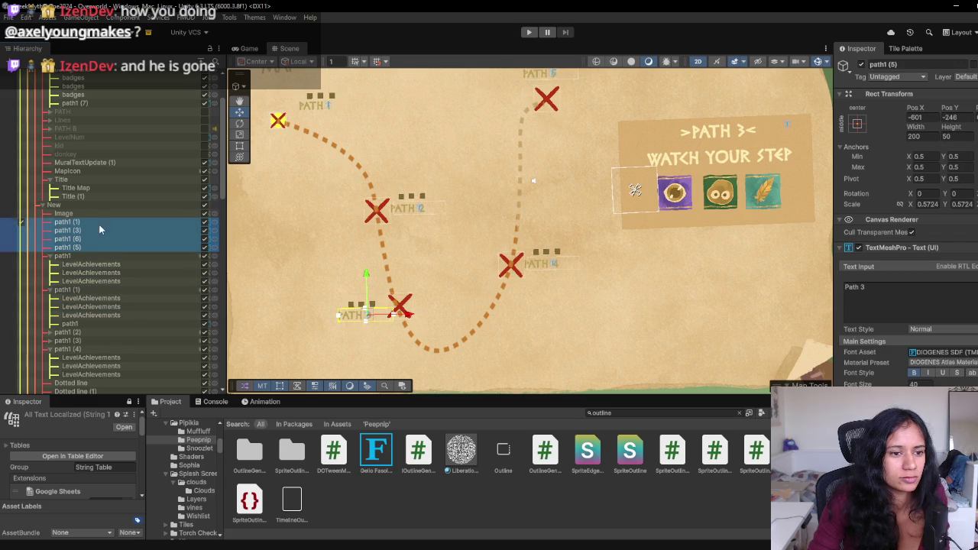
click(914, 382)
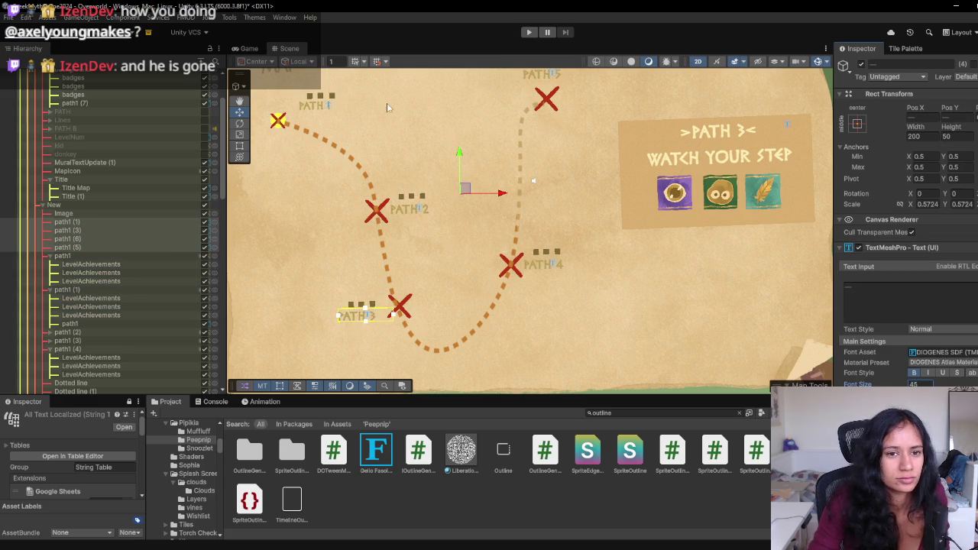
click(330, 107)
click(330, 107)
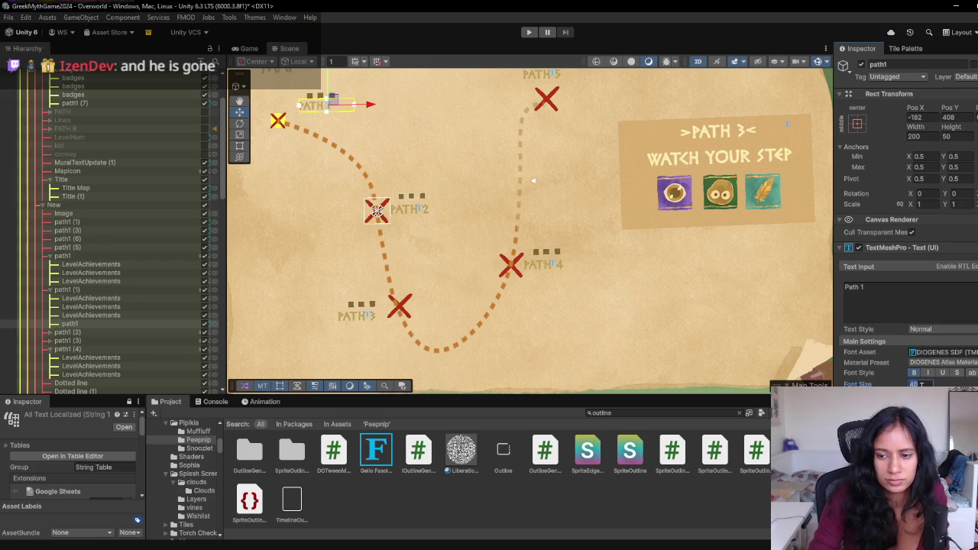
scroll(613, 201, down, 5)
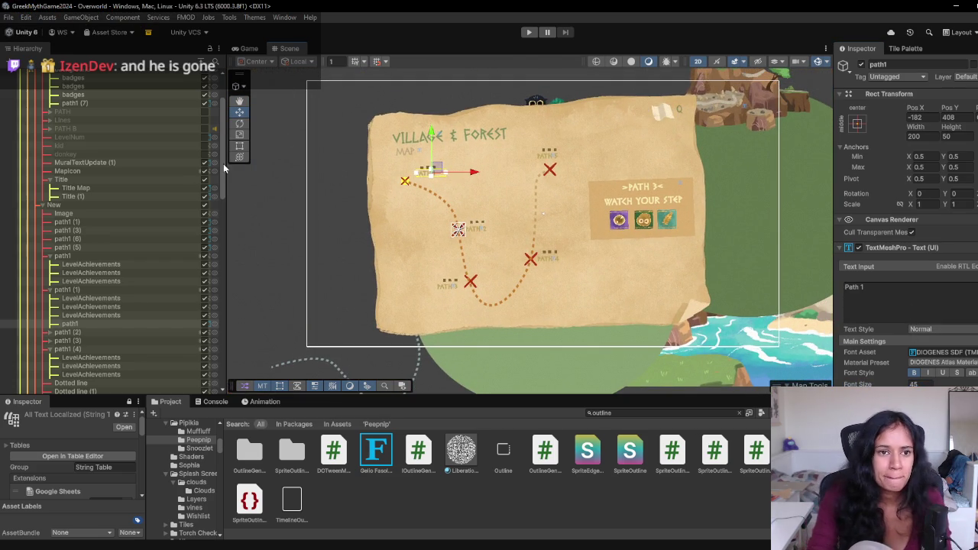
- Collapse Map Canvas - Village, activate Collectable Info, preview it, and focus Image (10)
scroll(158, 192, up, 3)
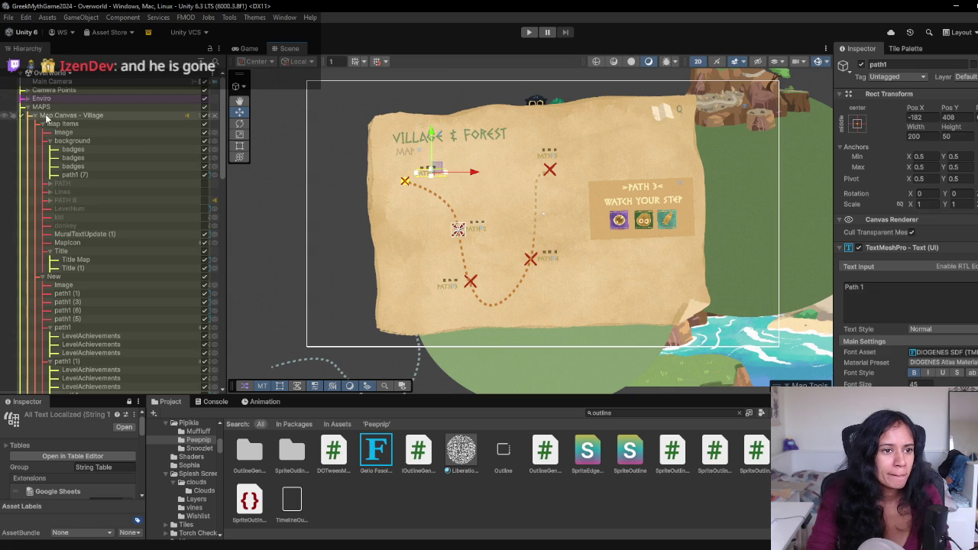
click(36, 115)
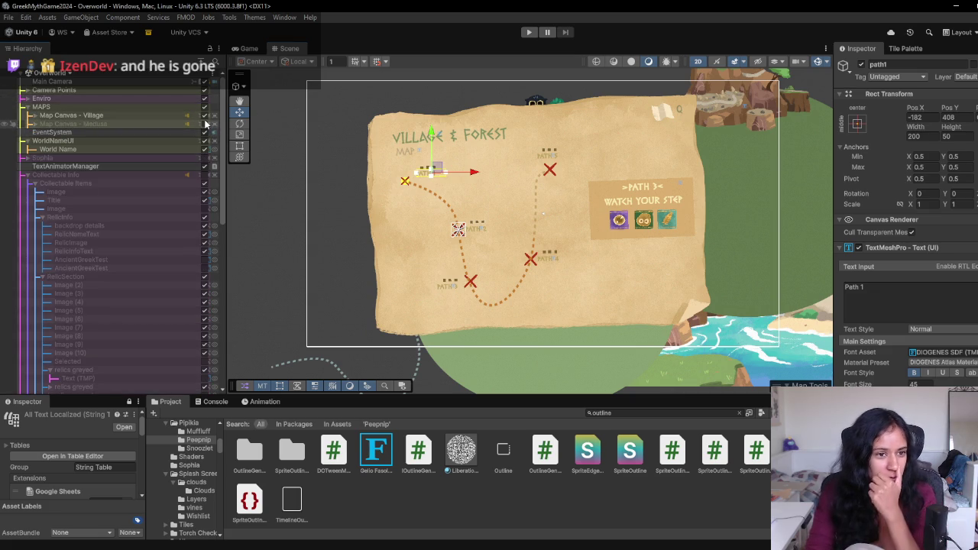
click(205, 176)
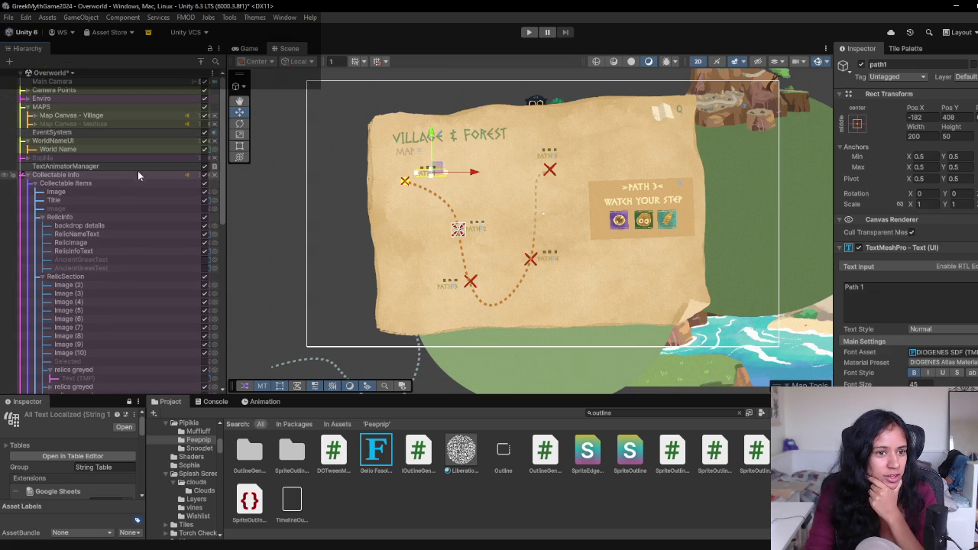
click(252, 49)
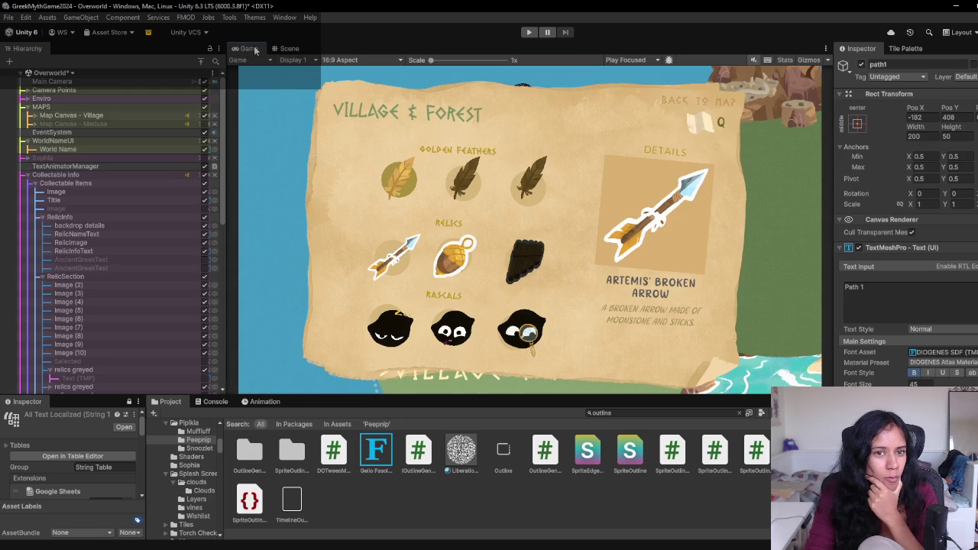
scroll(107, 302, down, 5)
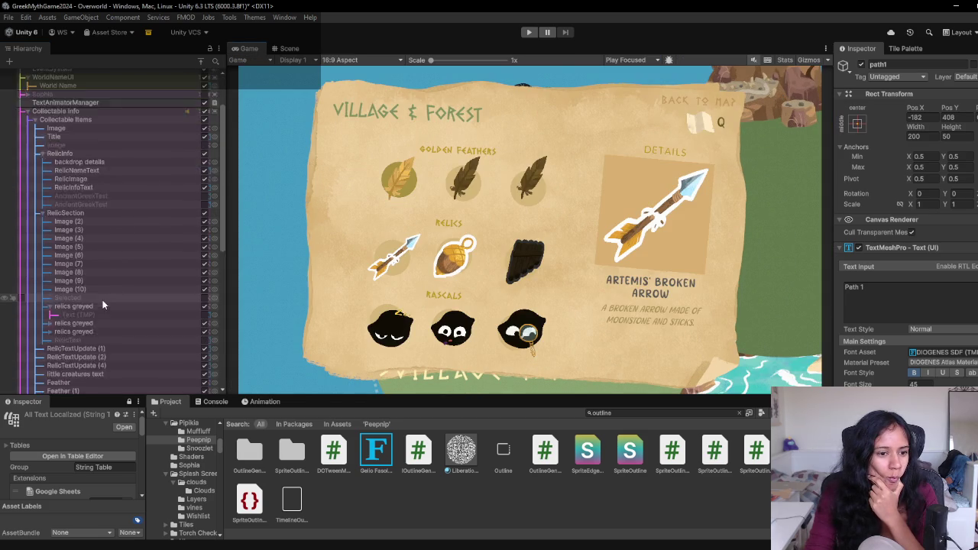
double_click(103, 298)
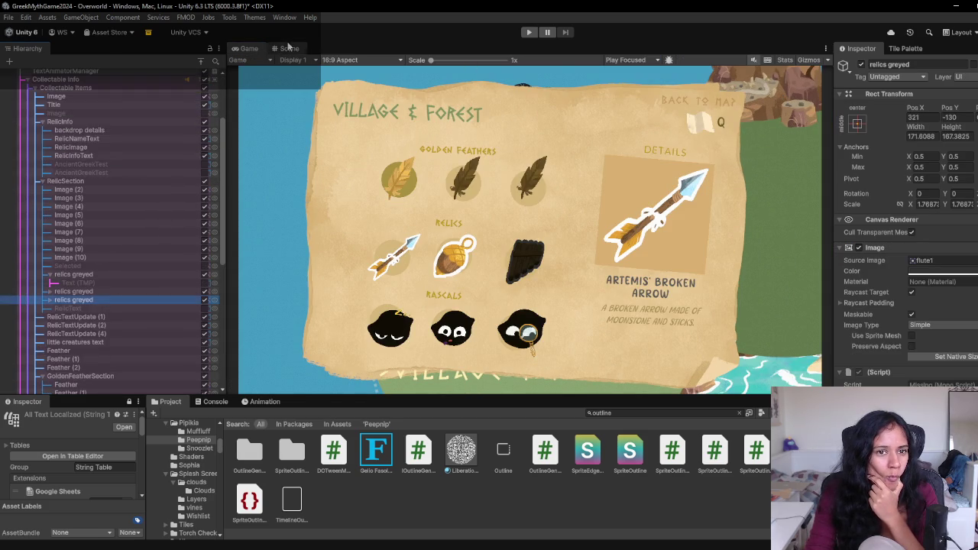
double_click(131, 257)
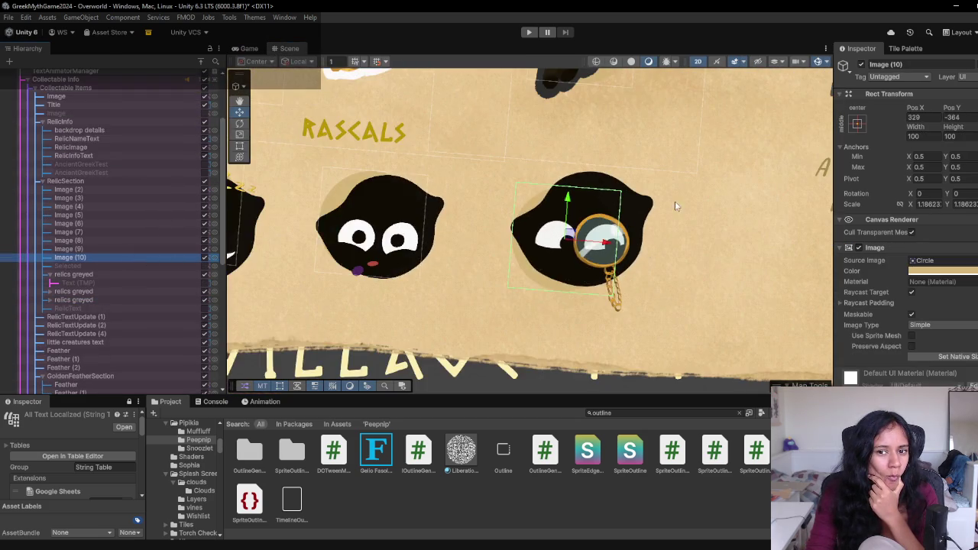
- Move the Back to Map title down-left and place the Q hint just beneath it
drag(668, 213, 613, 163)
scroll(613, 164, down, 3)
drag(581, 250, 490, 383)
key(w)
click(632, 150)
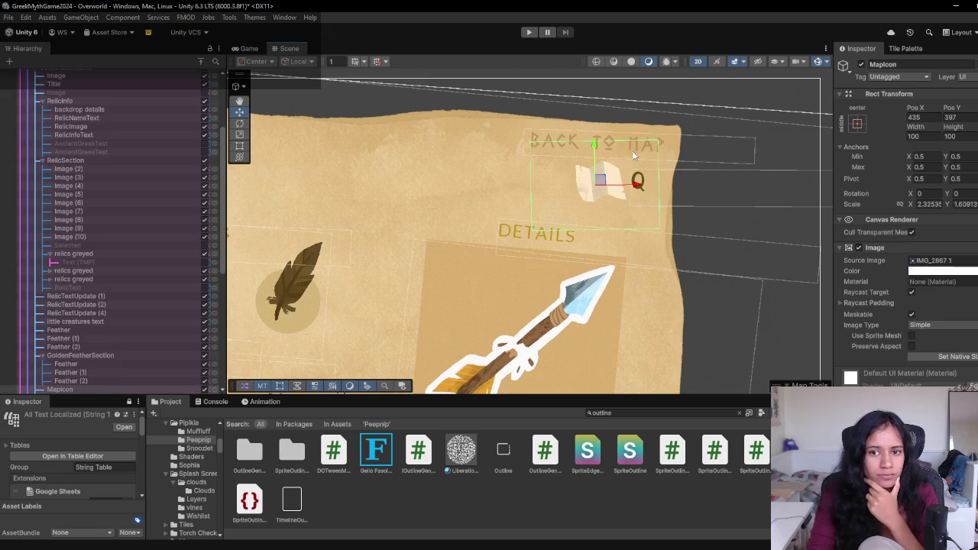
mouse_move(636, 143)
mouse_down()
mouse_move(535, 172)
mouse_move(554, 181)
mouse_up()
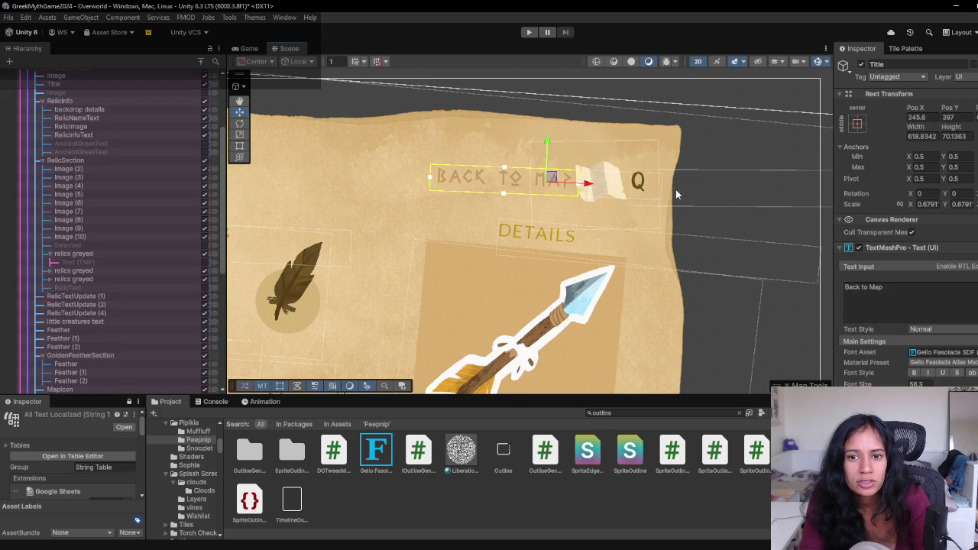
click(642, 191)
drag(819, 191, 663, 206)
- Edit the hint's Text Input so it reads [Q]
click(876, 287)
key(Right)
text(|)
key(Home)
text(|)
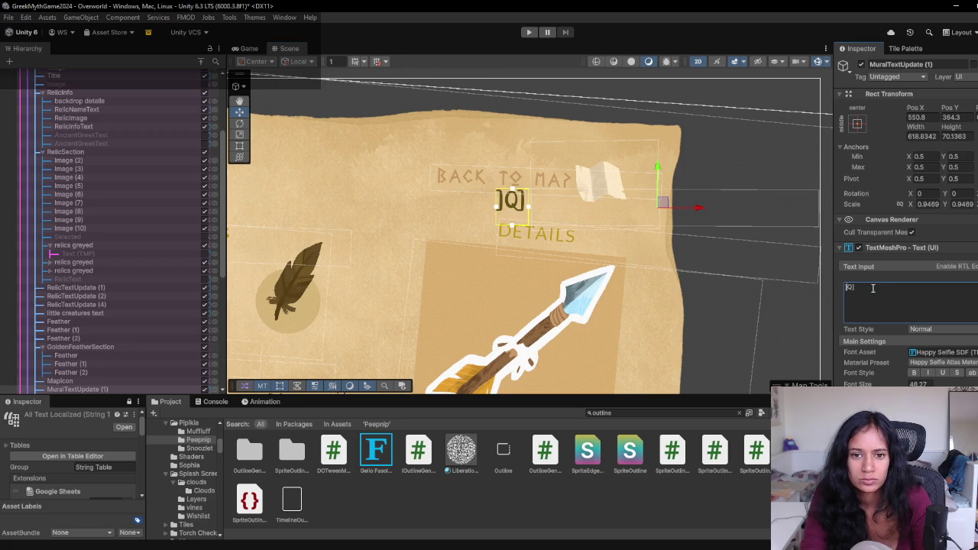
key(BackSpace)
text([)
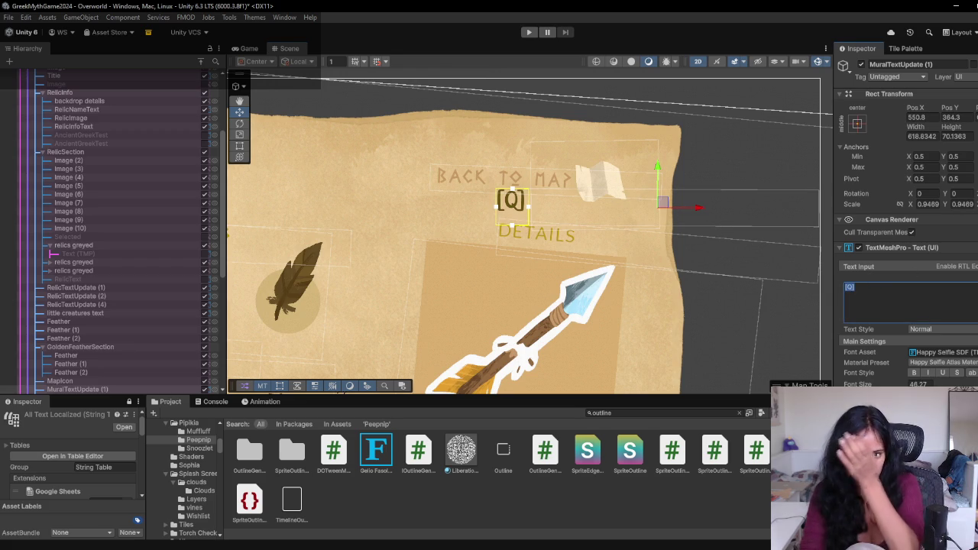
- Brighten the [Q] hint's vertex colour and preview it in the Game view
mouse_move(941, 365)
mouse_down()
mouse_move(969, 373)
mouse_move(964, 362)
mouse_up()
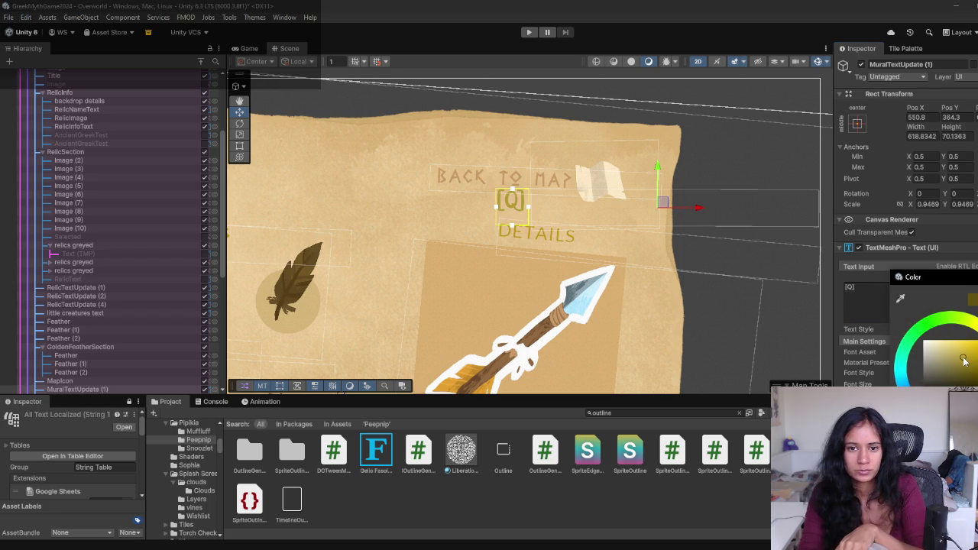
click(247, 48)
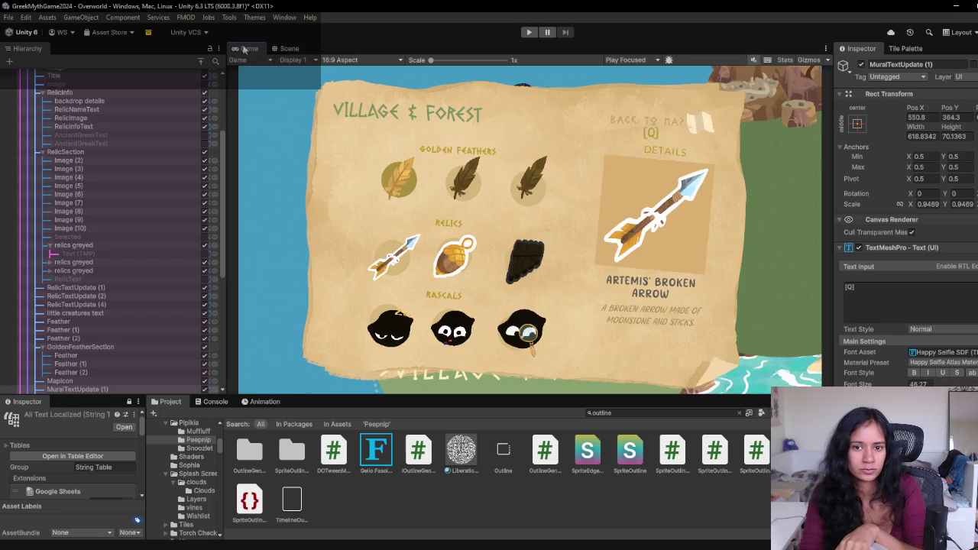
click(285, 48)
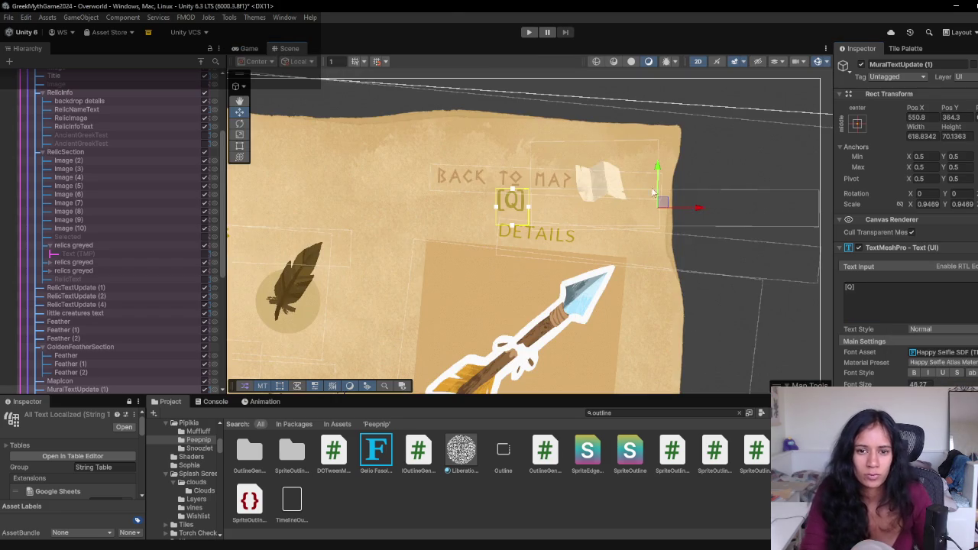
- Shift the [Q] hint right so it sits beneath the MAP end of the title
drag(662, 202, 704, 206)
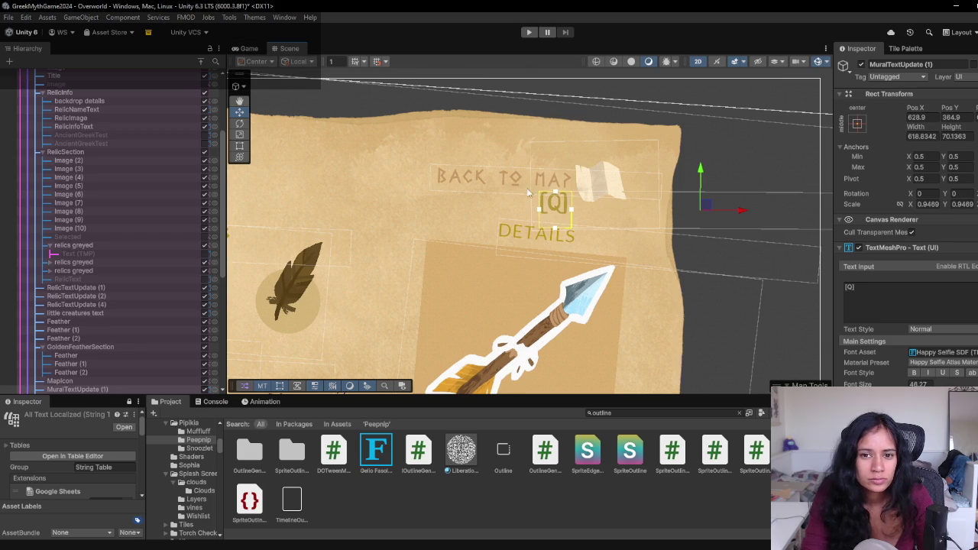
click(504, 182)
click(955, 301)
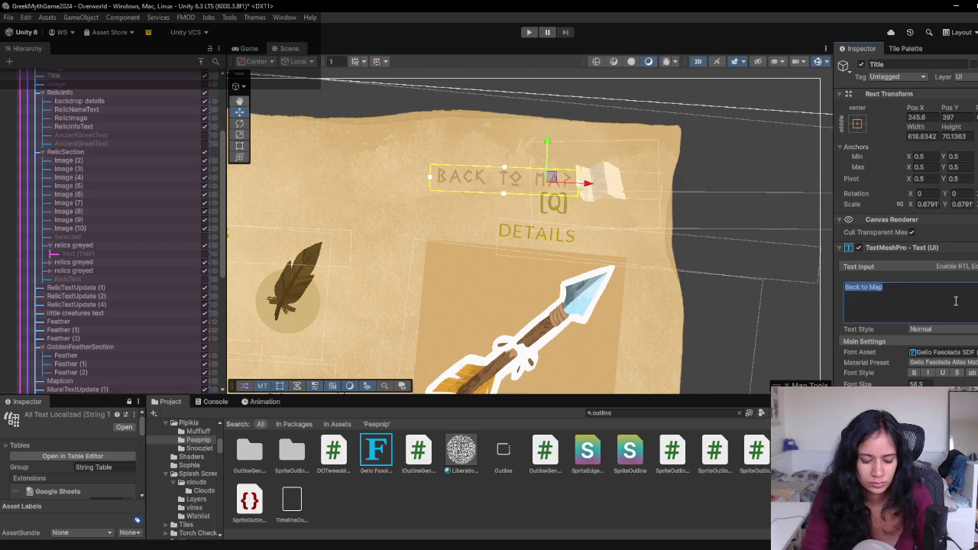
- Append a question mark so the title reads 'Back to Map?' and preview it
key(End)
text(?)
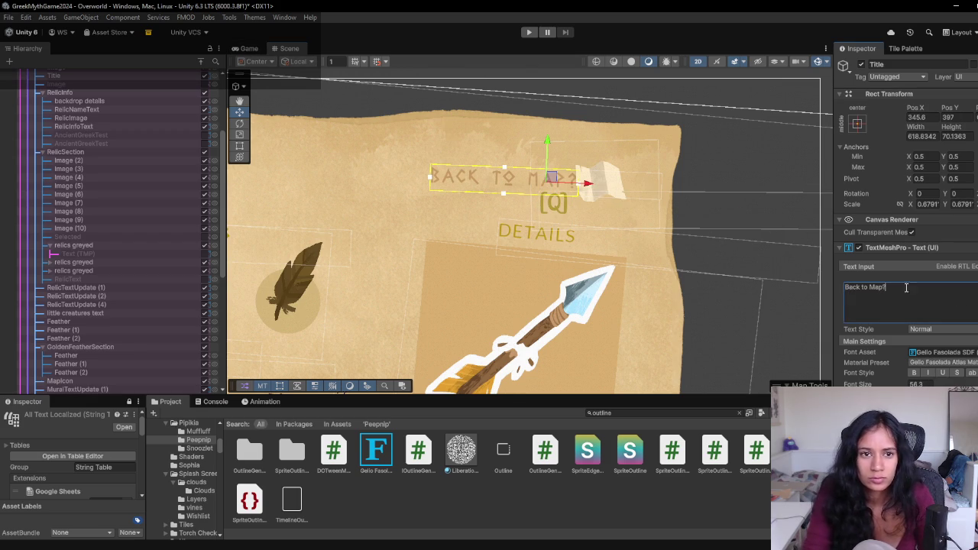
click(247, 51)
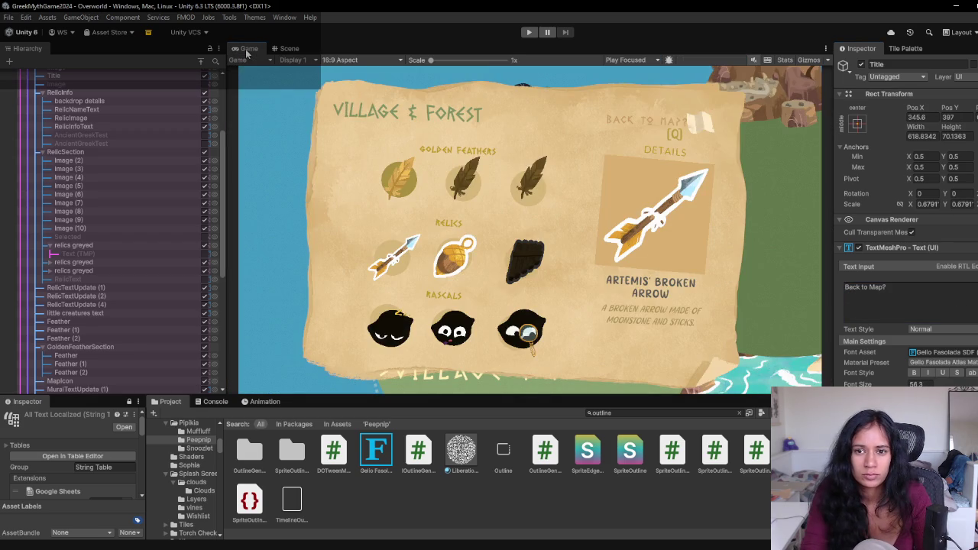
click(288, 48)
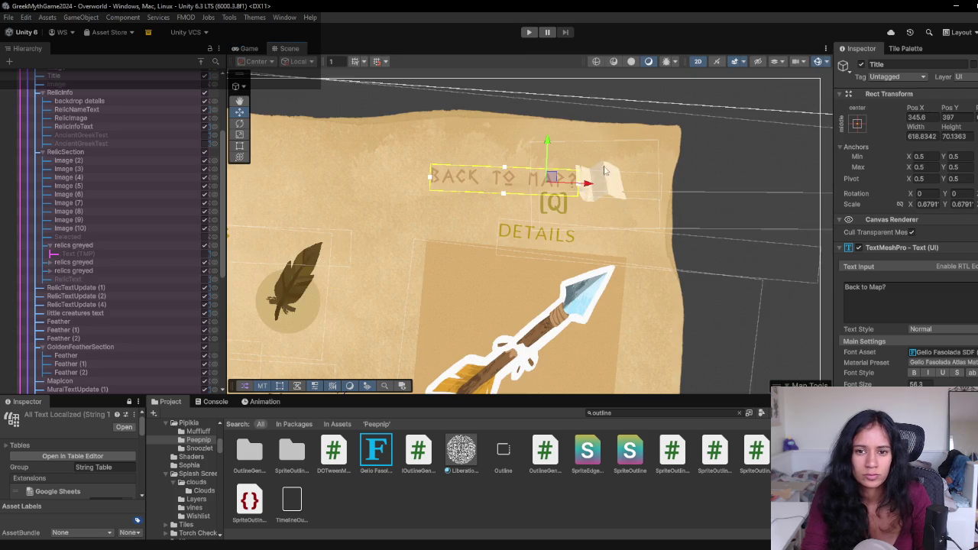
- Nudge the Back to Map? title left and up, and raise the [Q] hint slightly
drag(551, 177, 545, 175)
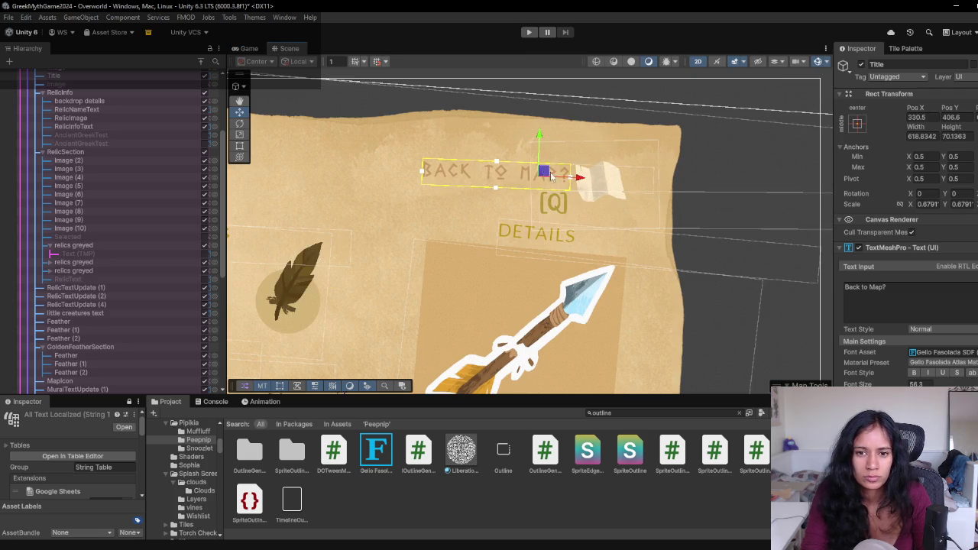
click(564, 206)
click(564, 206)
drag(702, 172, 701, 164)
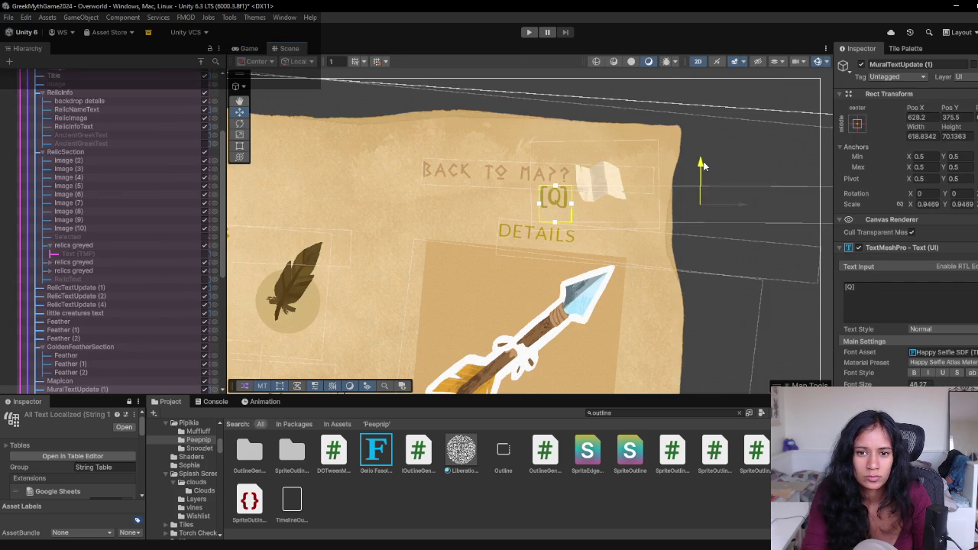
shift+click(557, 174)
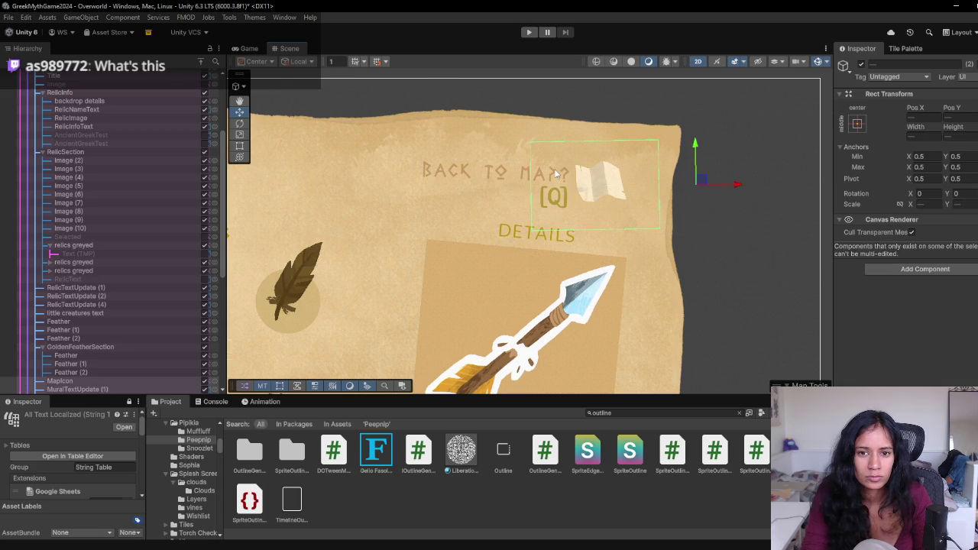
click(503, 174)
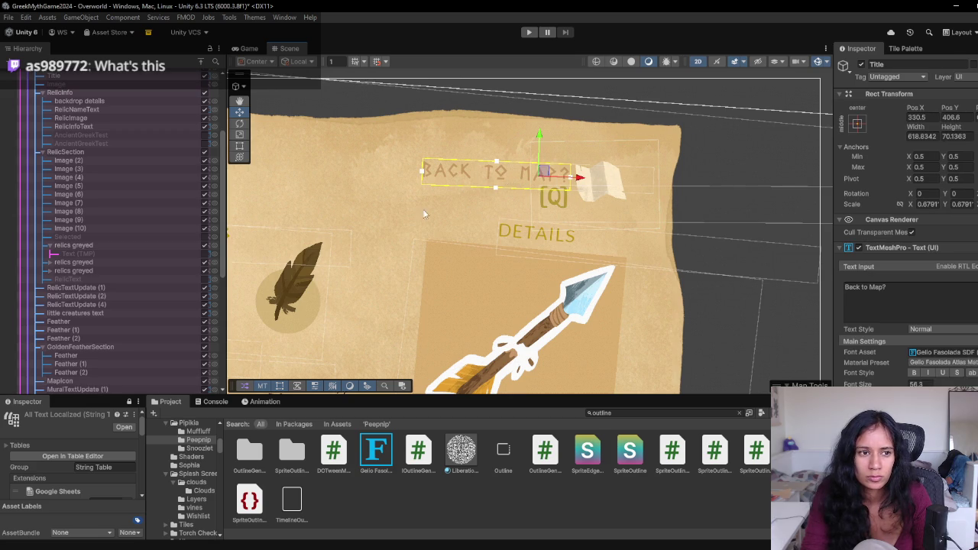
scroll(174, 287, down, 3)
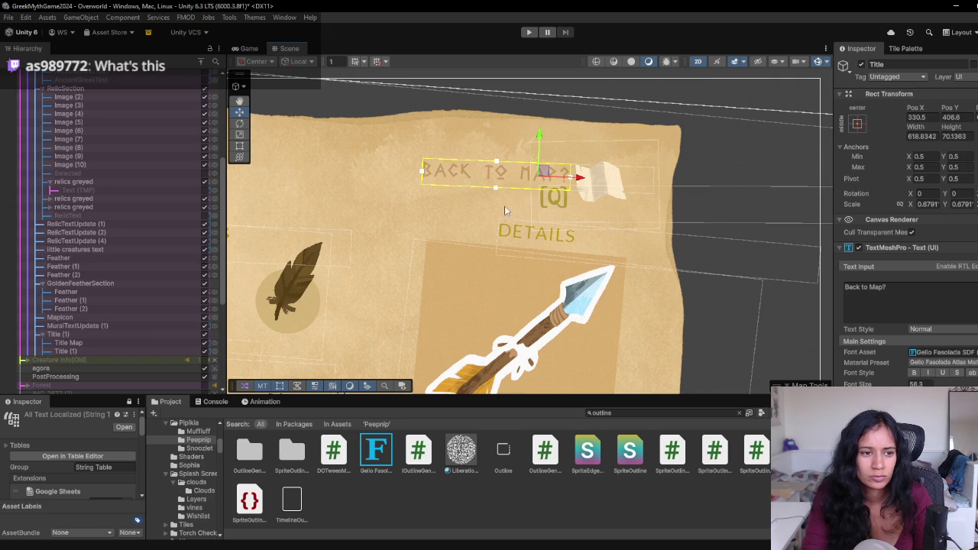
click(555, 203)
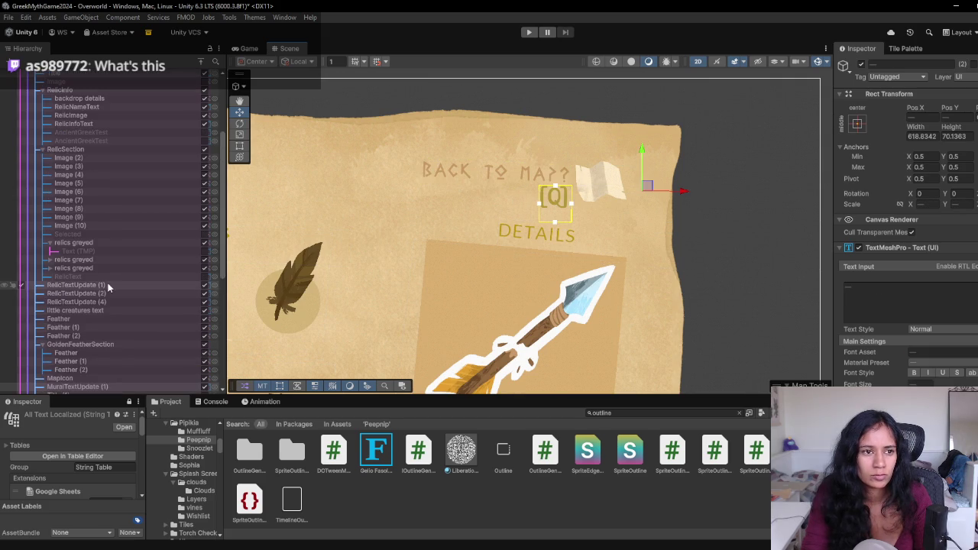
scroll(119, 156, up, 3)
scroll(120, 155, up, 3)
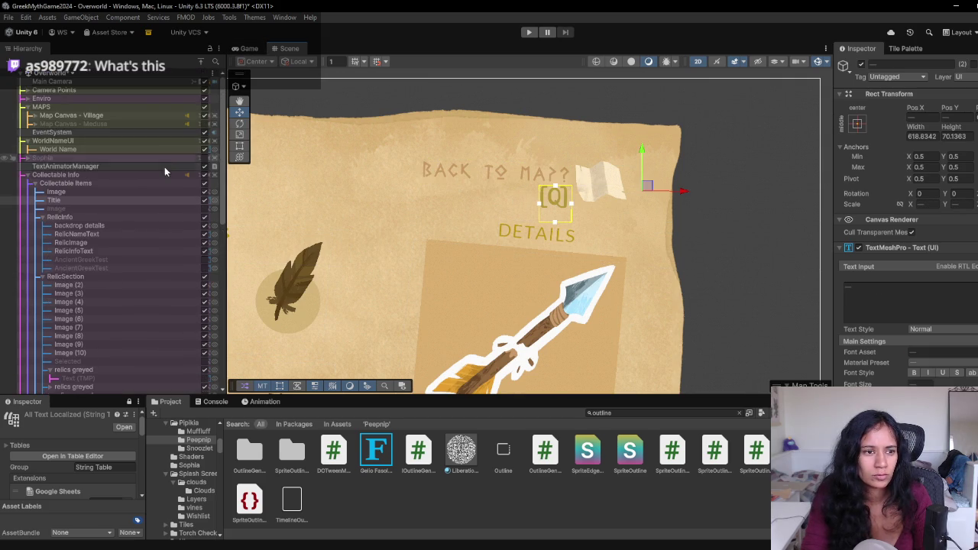
- Deactivate Collectable Info and frame Map Canvas - Village in the Scene view
click(204, 175)
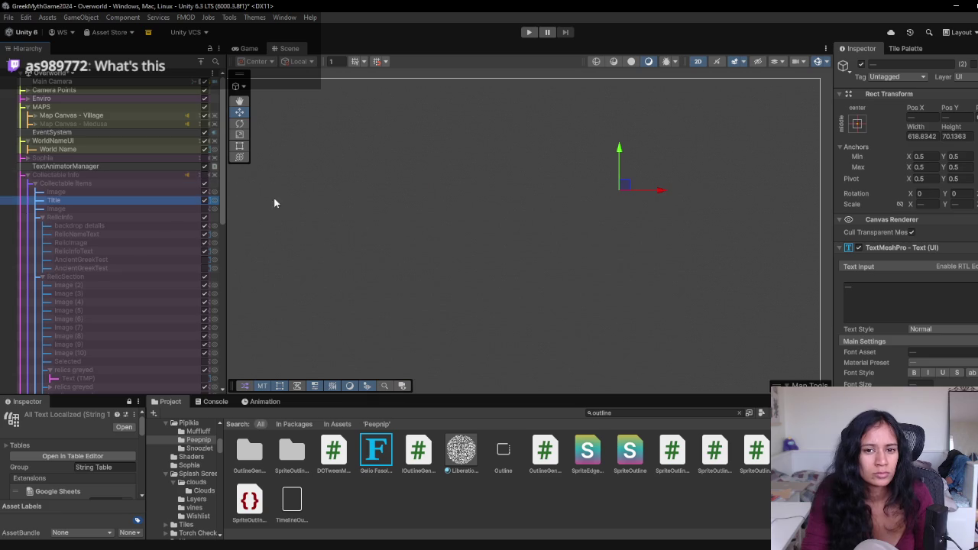
click(121, 109)
double_click(121, 116)
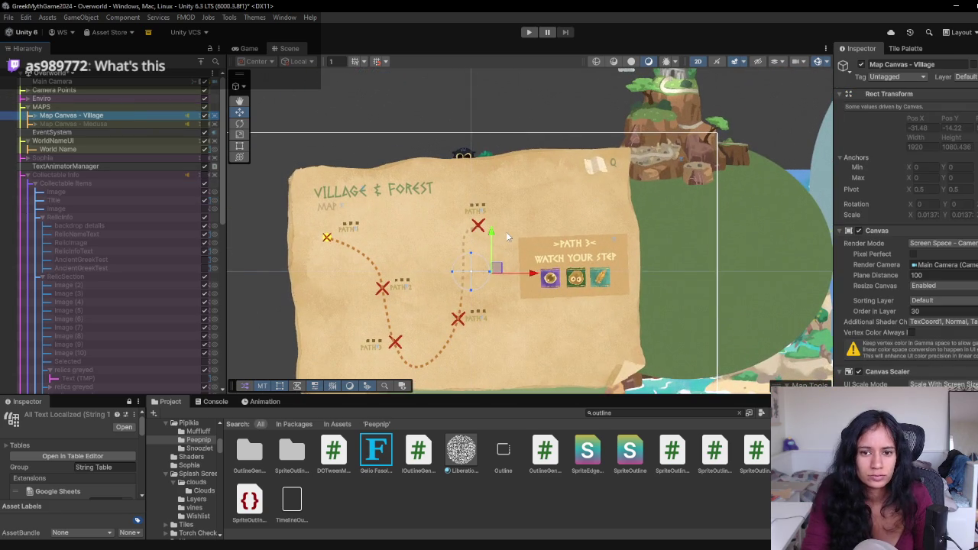
- Shift the Back to Map? title slightly right and move the map icon lower
click(561, 172)
drag(618, 170, 654, 166)
scroll(525, 207, up, 3)
scroll(526, 207, up, 3)
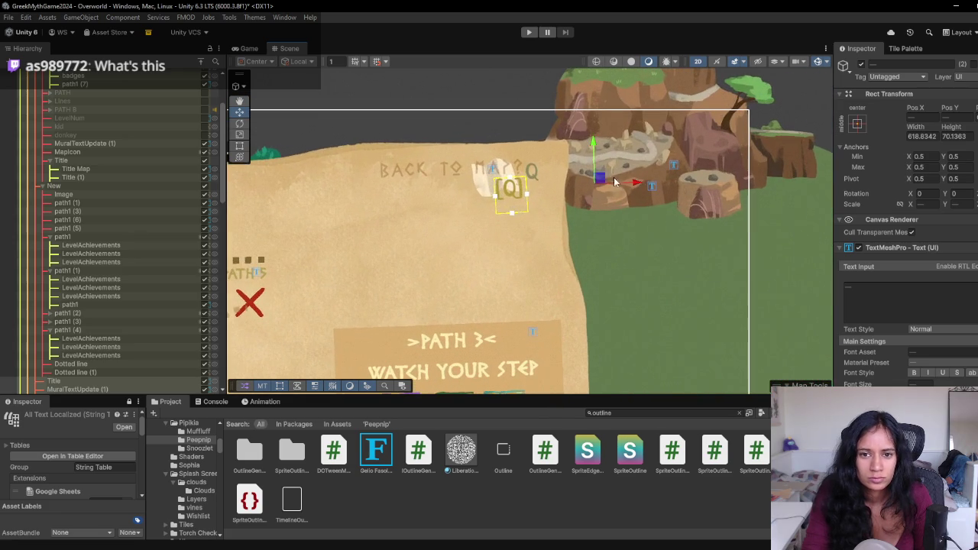
click(533, 174)
click(532, 174)
click(533, 176)
click(533, 178)
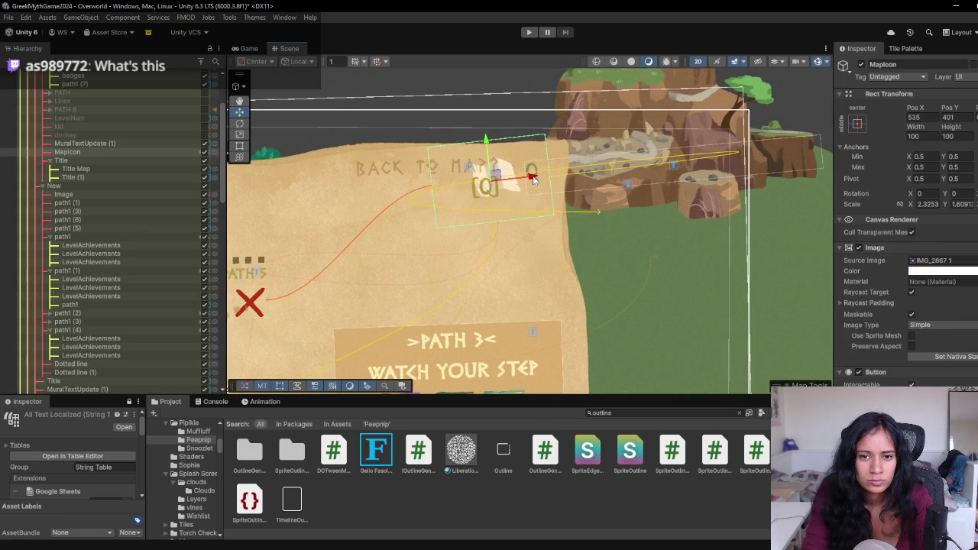
mouse_move(533, 178)
mouse_down()
mouse_move(528, 200)
mouse_move(514, 187)
mouse_up()
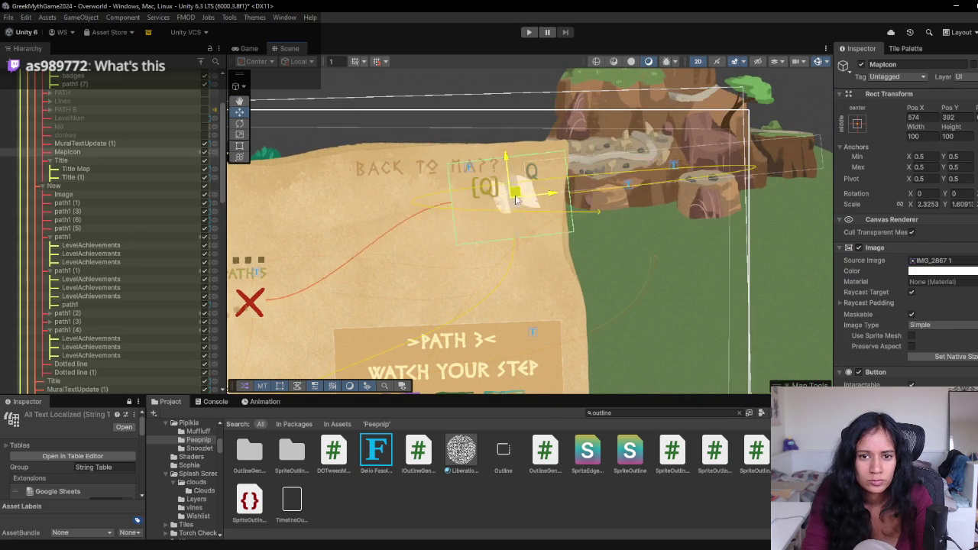
- Cycle through the overlapping objects to the stray Q text and delete it
click(534, 170)
click(535, 171)
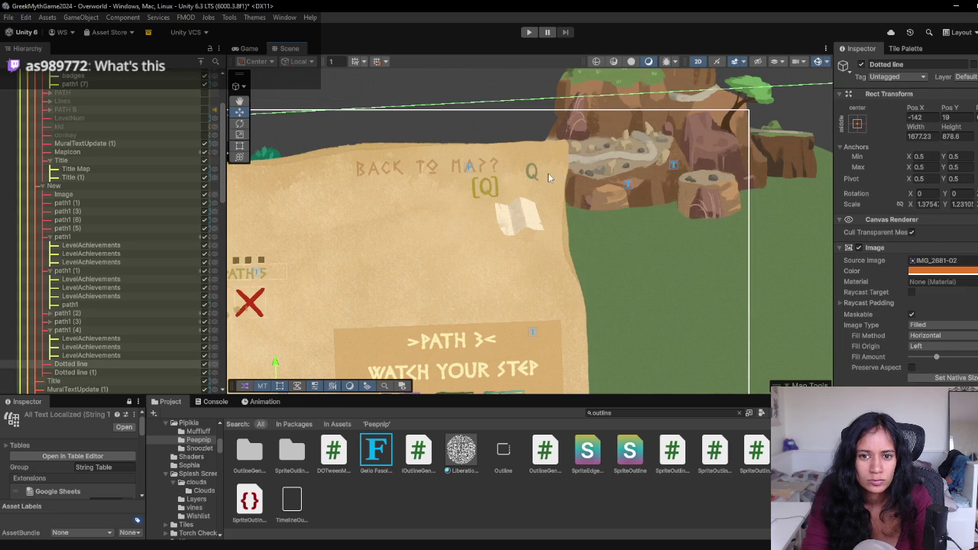
click(551, 173)
click(533, 169)
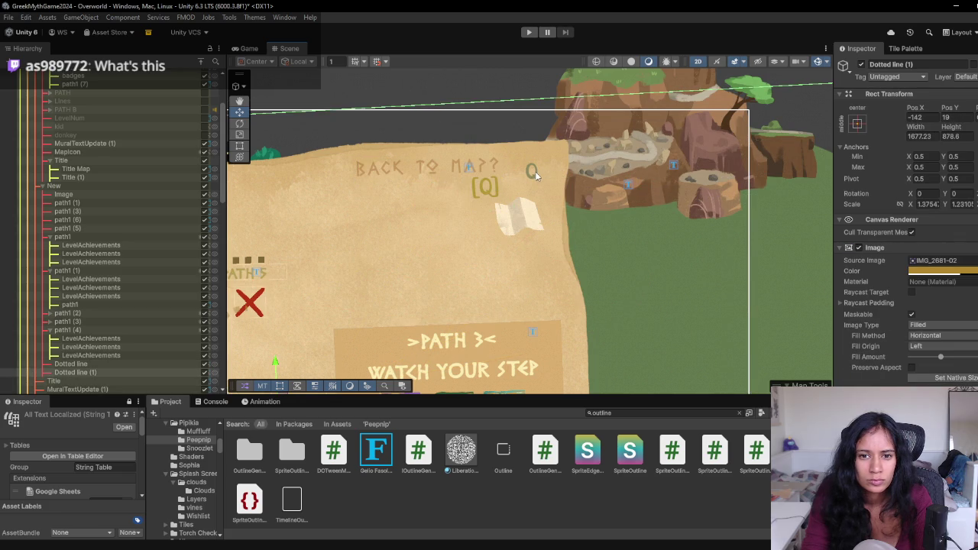
click(536, 175)
click(536, 173)
click(536, 174)
click(536, 175)
key(Delete)
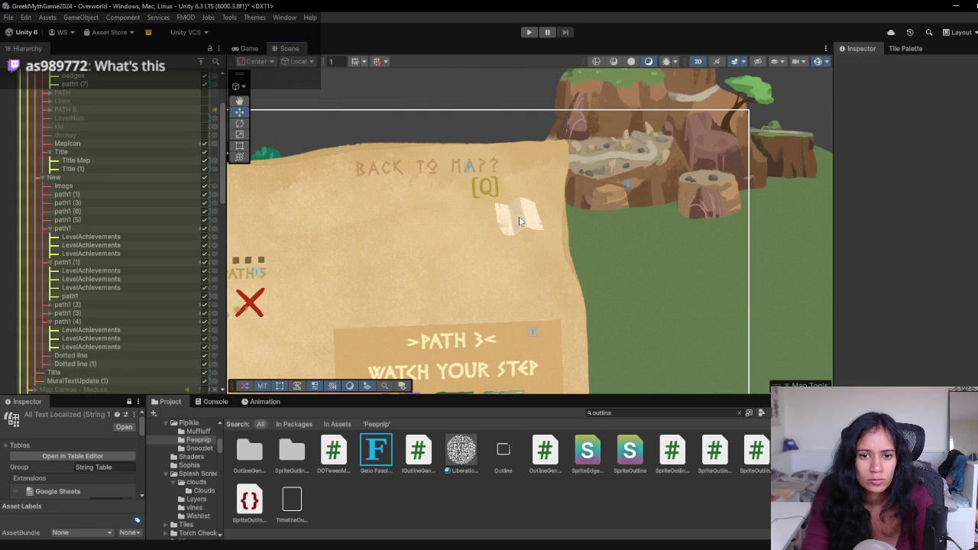
- Move the map icon up beside the Back to Map? title
click(518, 221)
drag(520, 221, 530, 170)
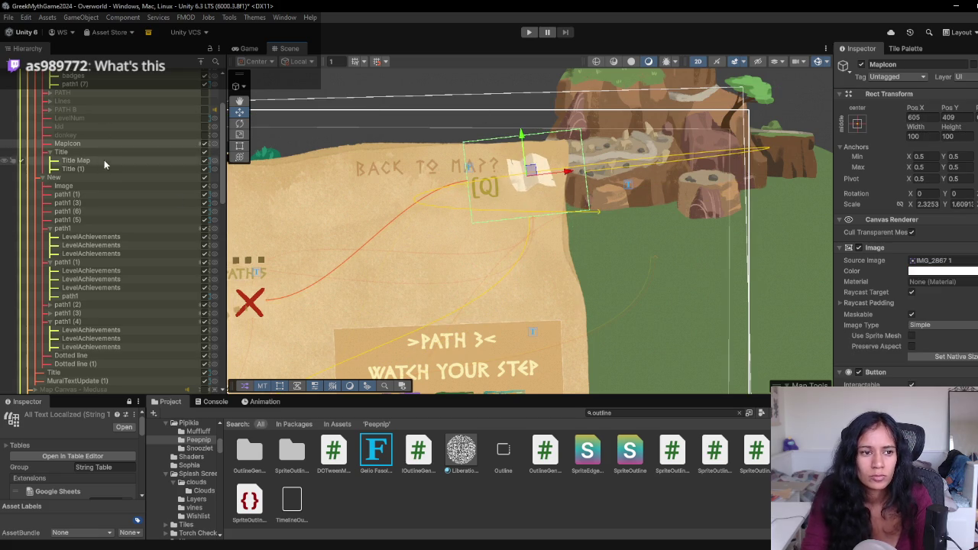
click(430, 170)
- Change the title's text to 'Collectables?'
click(874, 293)
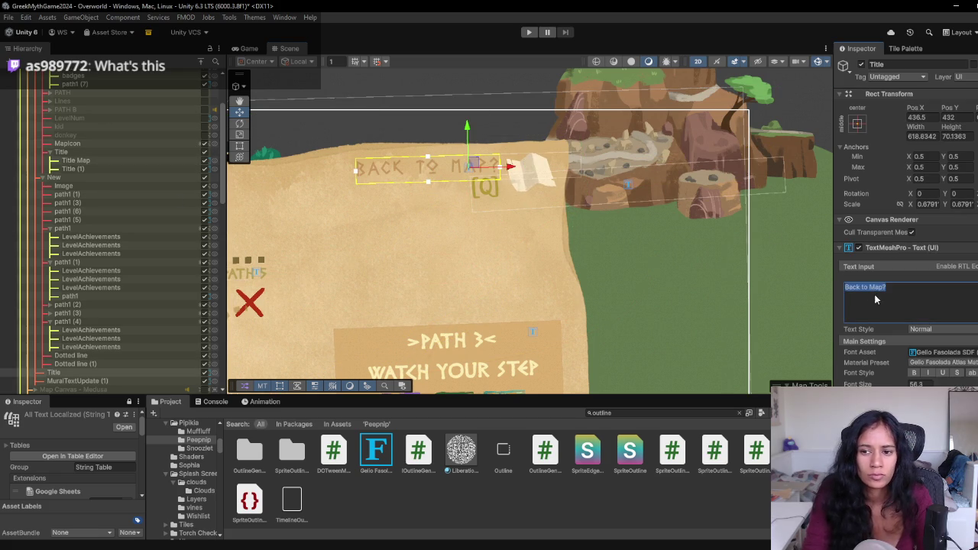
text(Collectibles)
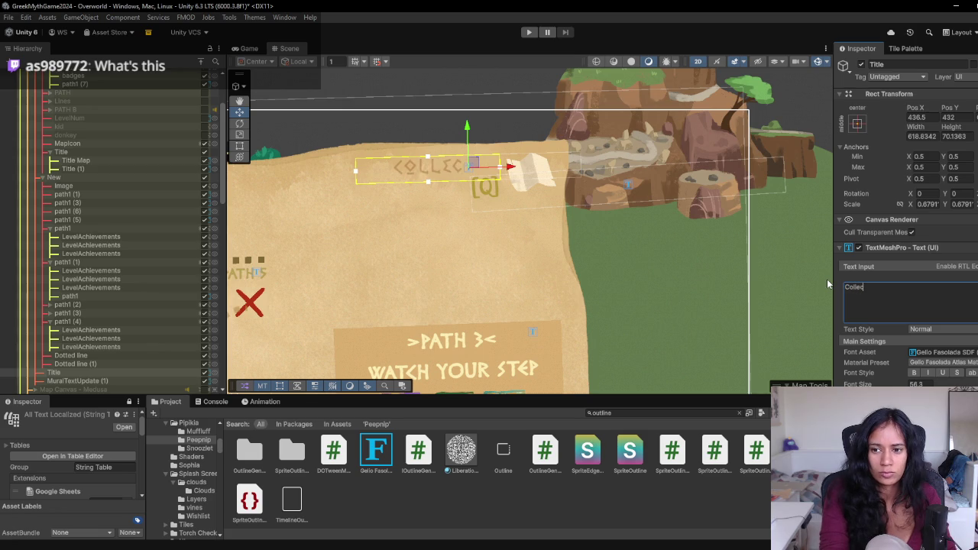
key(BackSpace)
key(BackSpace)
key(BackSpace)
text(ables?)
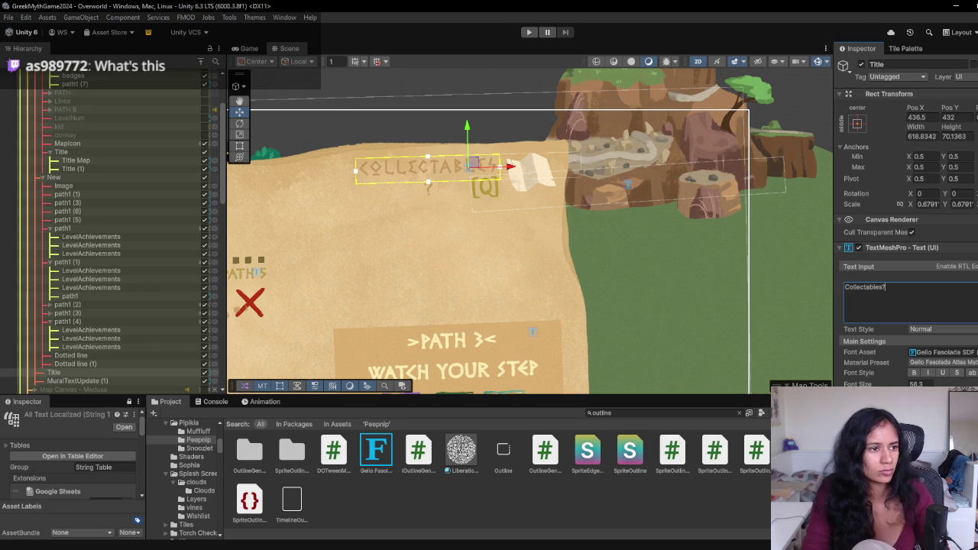
key(alt+Tab)
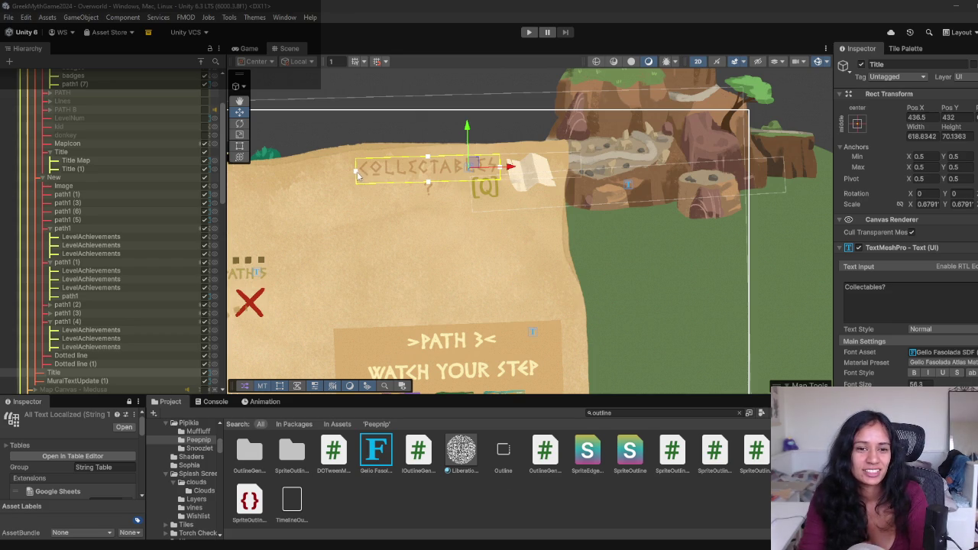
- Widen the Collectables? text box, tilt it slightly counter-clockwise, and preview the map in Game view
drag(356, 174, 350, 175)
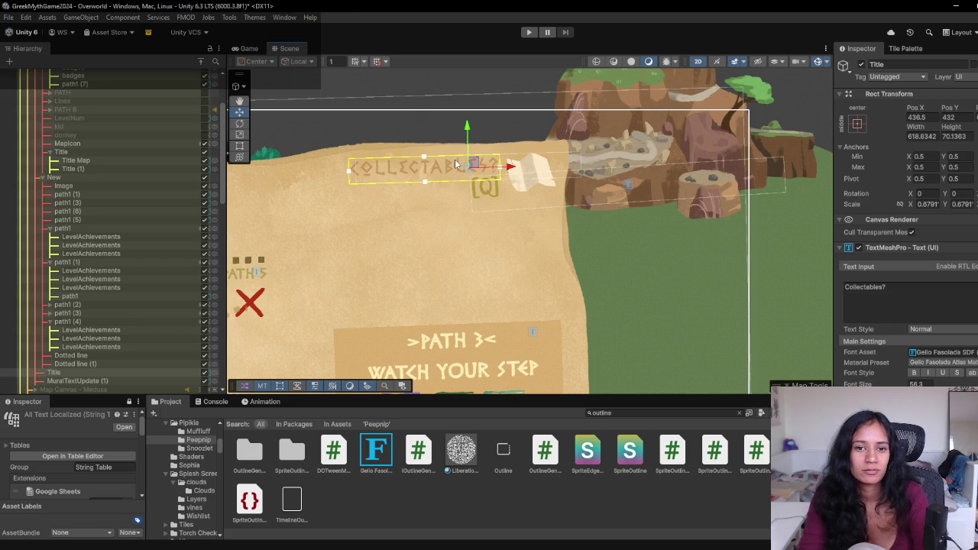
key(e)
drag(508, 167, 511, 161)
mouse_move(439, 238)
mouse_down()
mouse_move(549, 232)
mouse_move(646, 199)
mouse_up()
scroll(646, 199, down, 2)
click(243, 48)
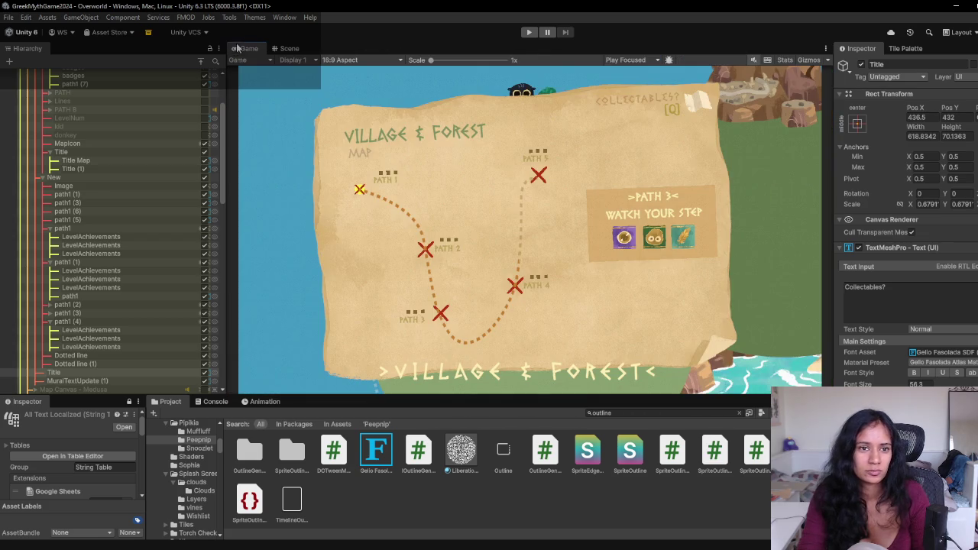
- Toggle Map Canvas - Village off and on to compare, then collapse its children
scroll(182, 227, up, 5)
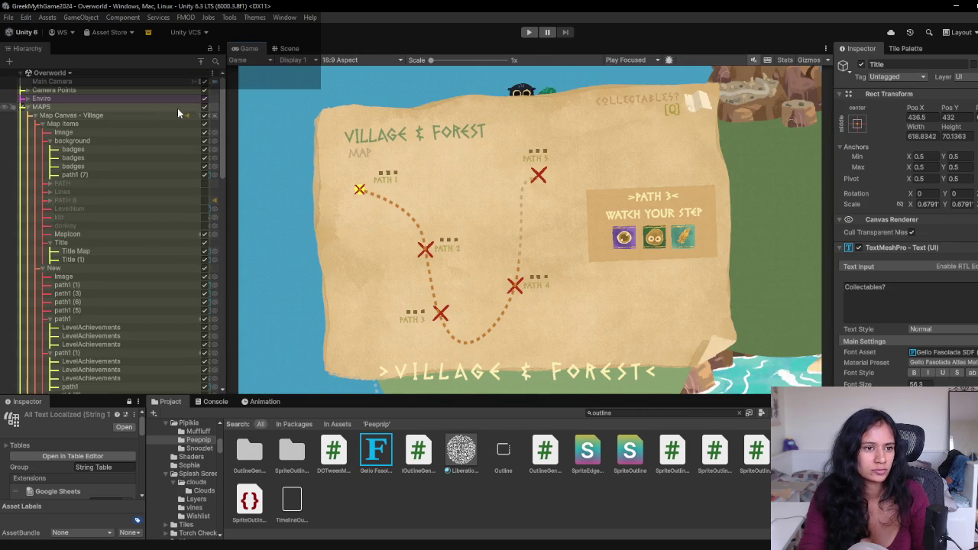
click(205, 108)
click(204, 108)
click(204, 109)
click(205, 109)
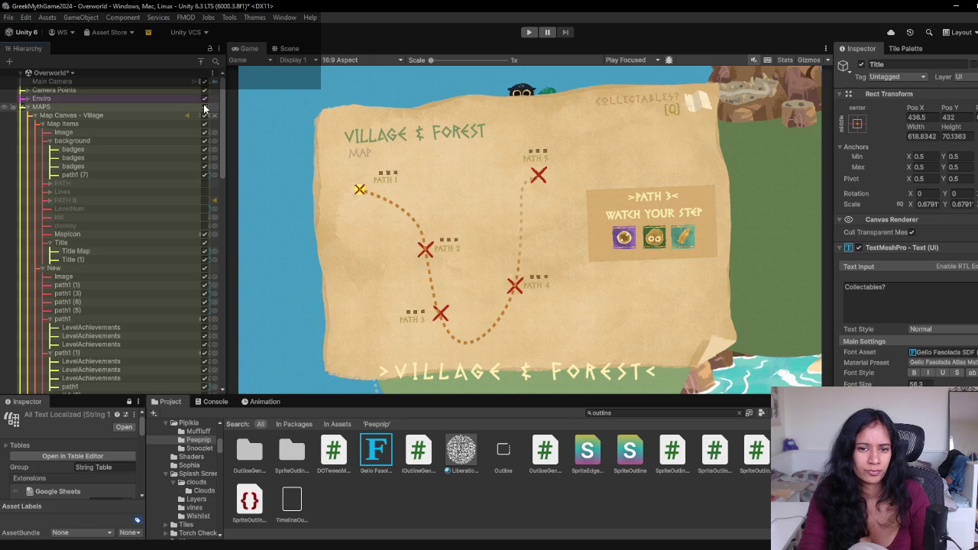
click(33, 116)
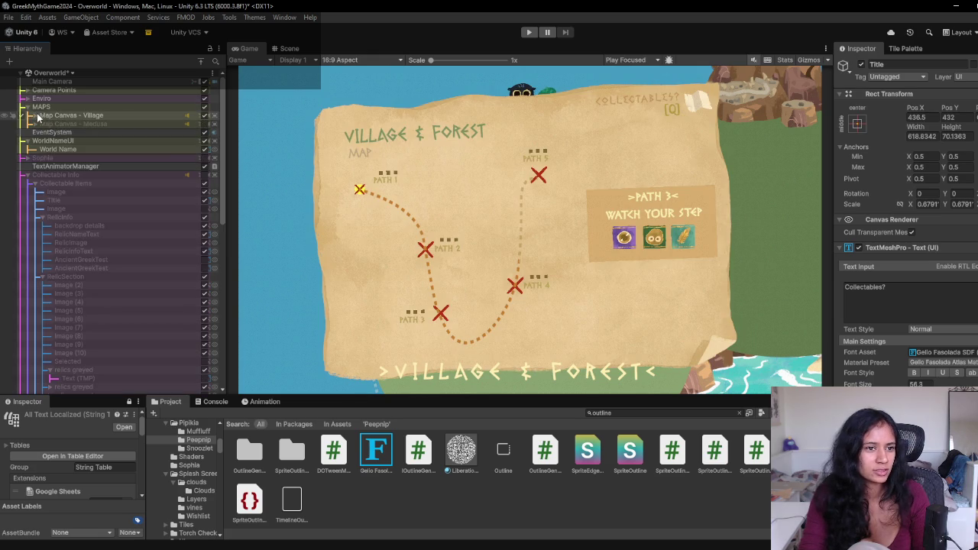
- Reactivate Collectable Info after toggling it repeatedly to compare against the map
click(205, 177)
click(206, 178)
click(206, 178)
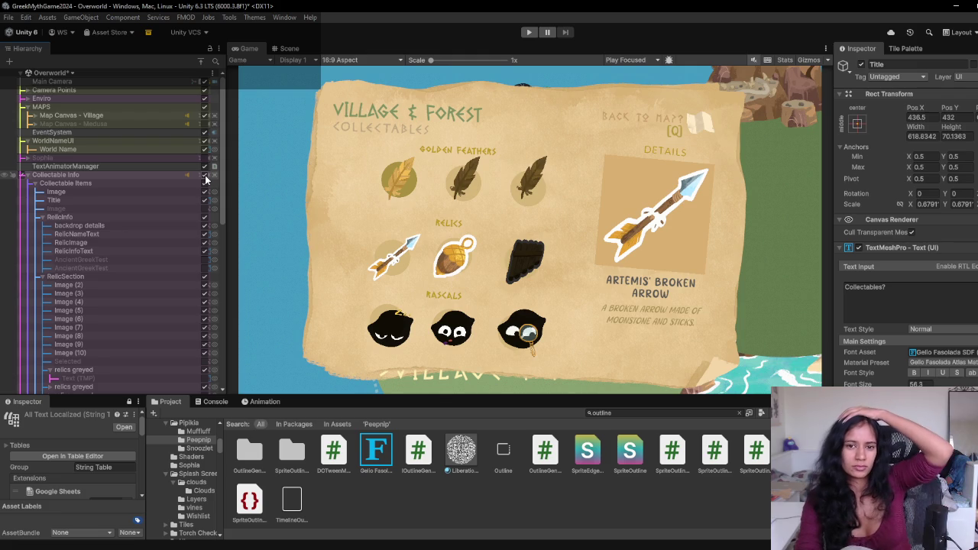
click(206, 177)
click(205, 177)
click(205, 177)
click(205, 177)
click(205, 178)
click(205, 177)
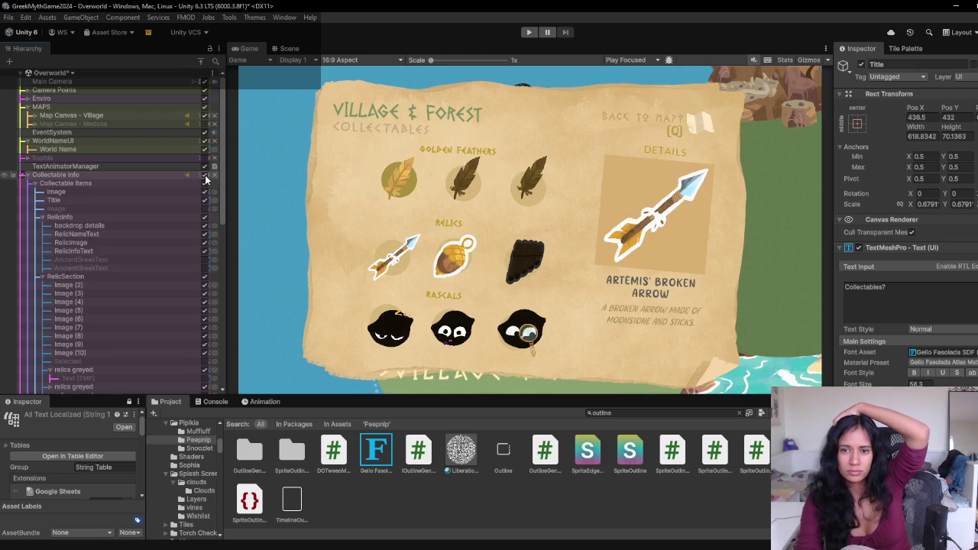
click(287, 49)
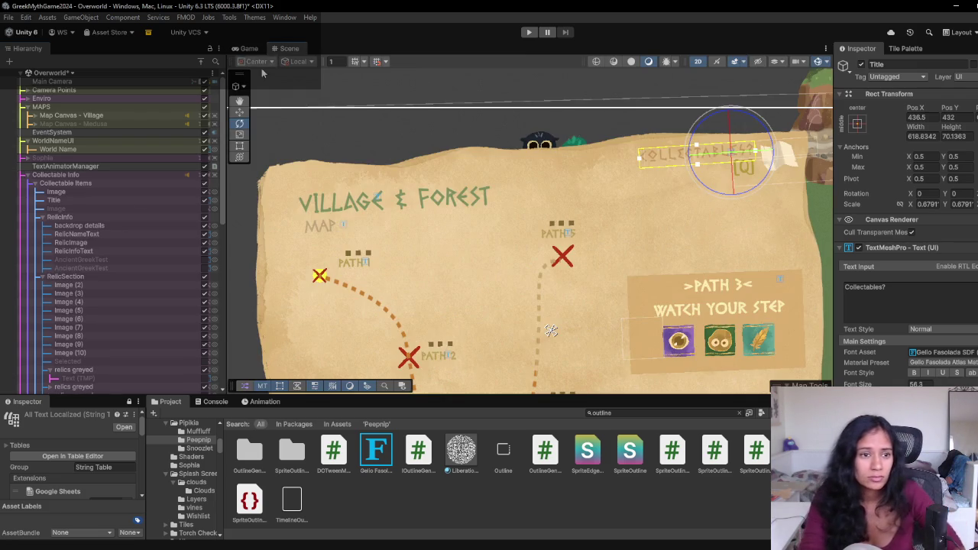
- Select the Collectables? title and frame it in the Scene view
click(94, 185)
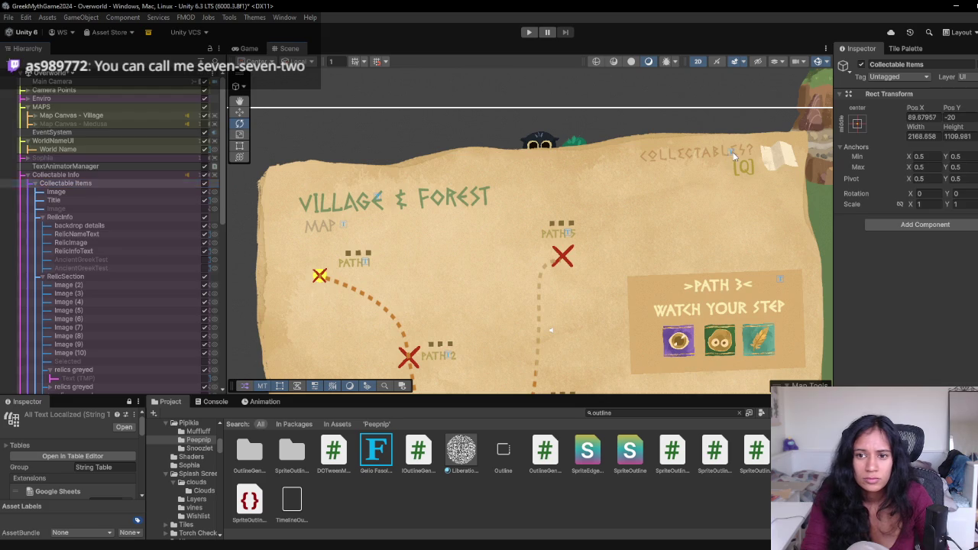
click(729, 153)
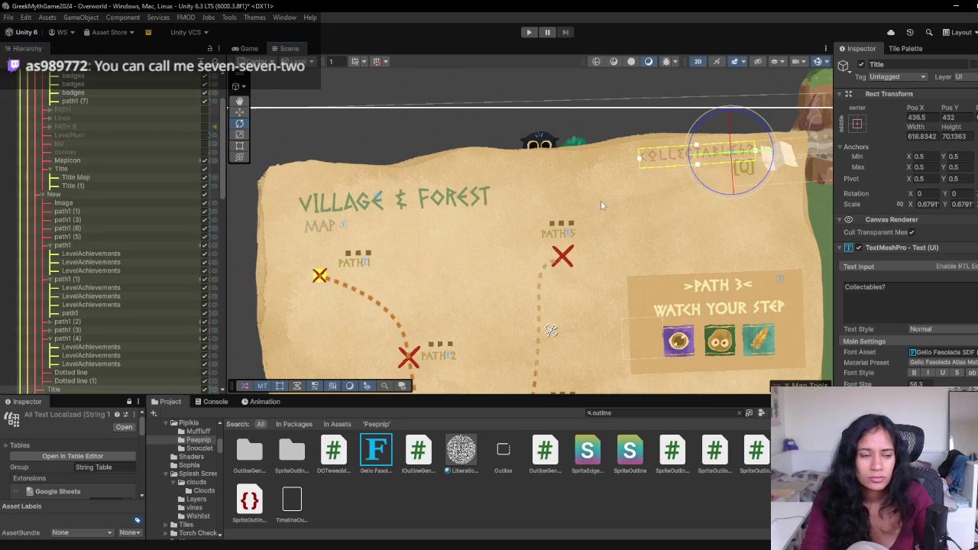
double_click(97, 389)
scroll(584, 203, up, 3)
scroll(584, 203, up, 3)
scroll(657, 183, down, 5)
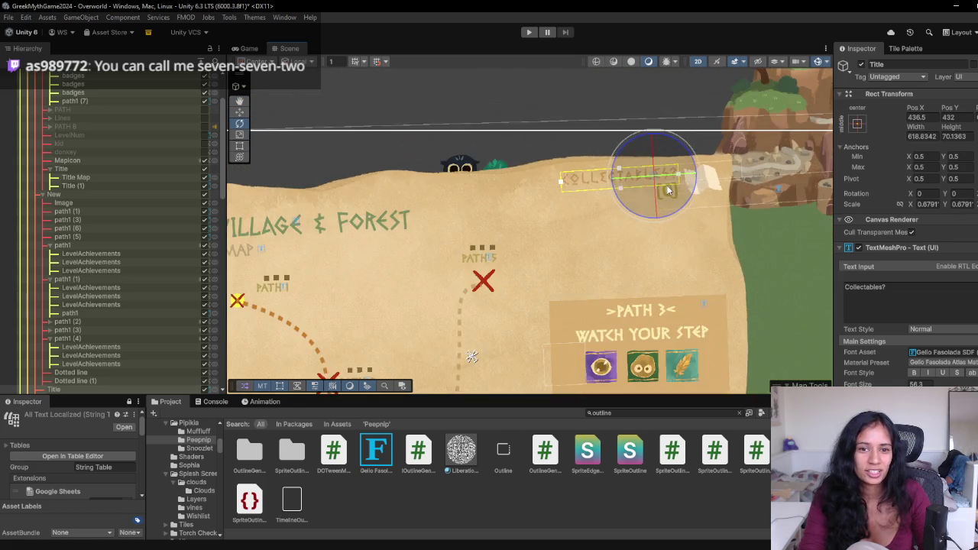
scroll(669, 190, down, 2)
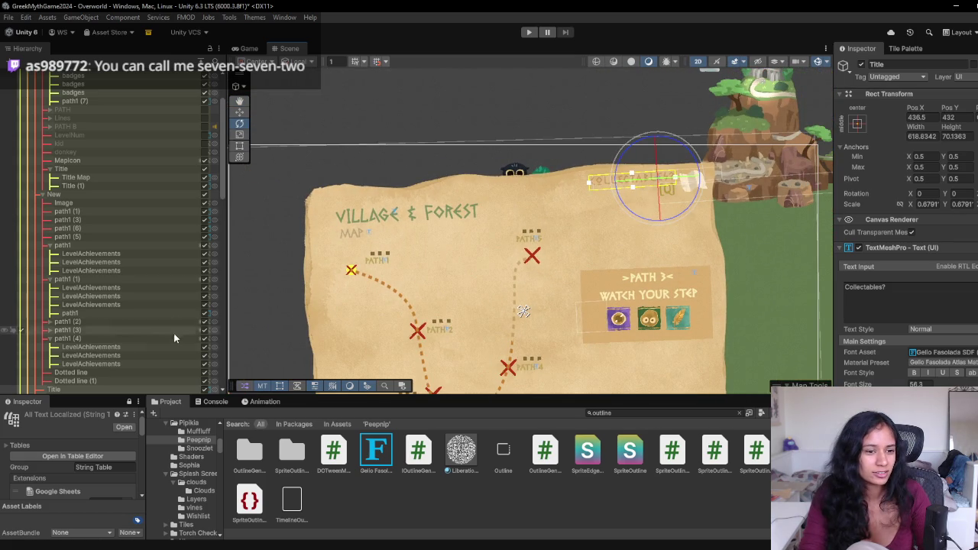
scroll(160, 356, up, 3)
- Deactivate Map Canvas - Village, collapse it, and frame Collectable Info
click(209, 114)
click(35, 114)
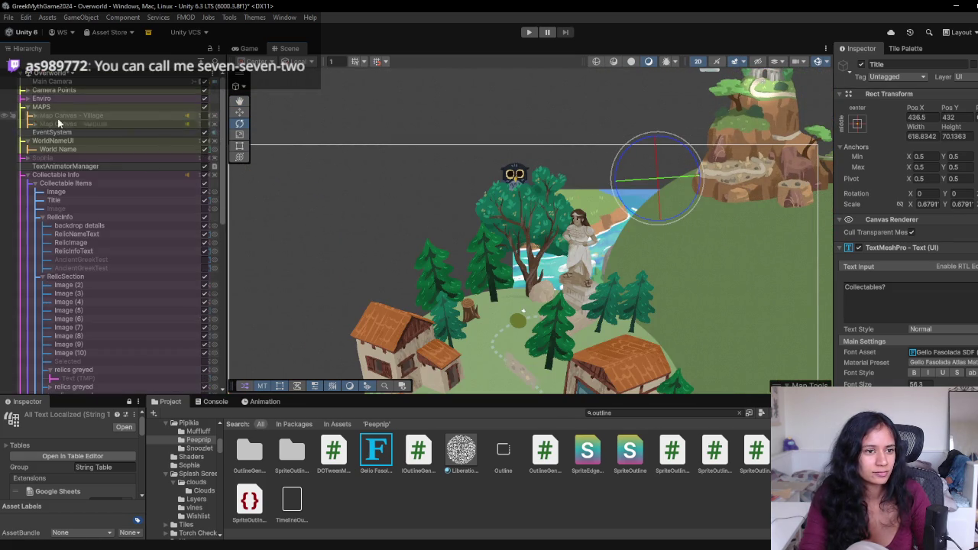
double_click(169, 175)
scroll(535, 214, up, 6)
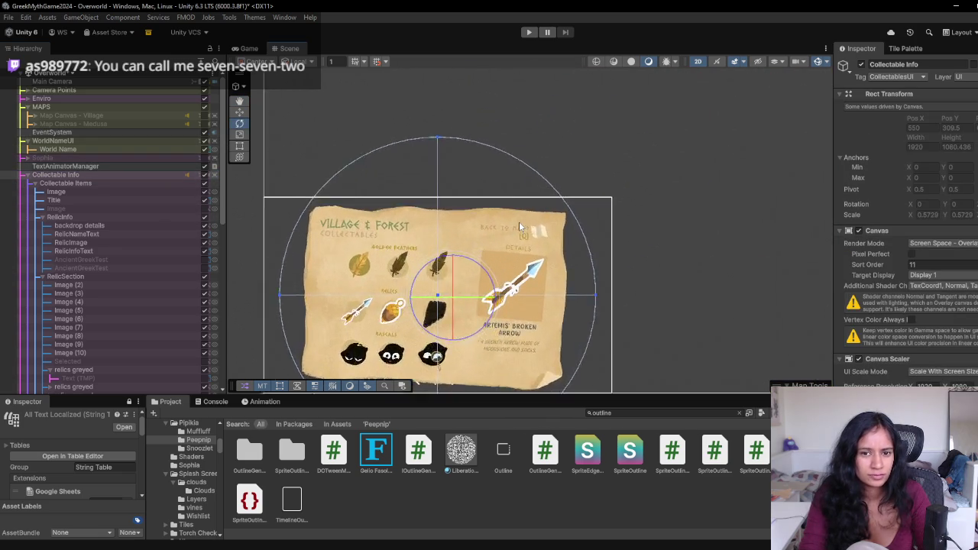
- Shift the [Q] hint and BACK TO MAP? label together up and to the right
click(534, 256)
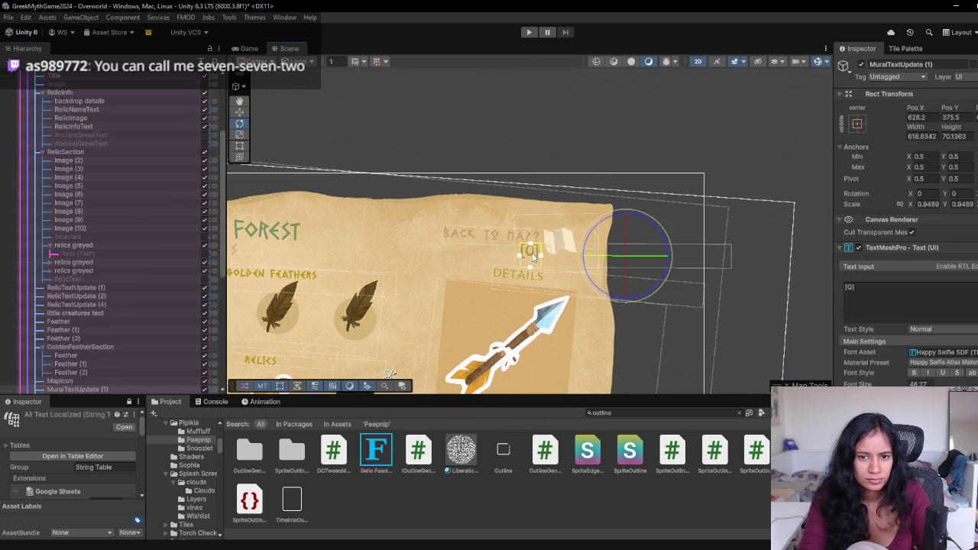
shift+click(498, 240)
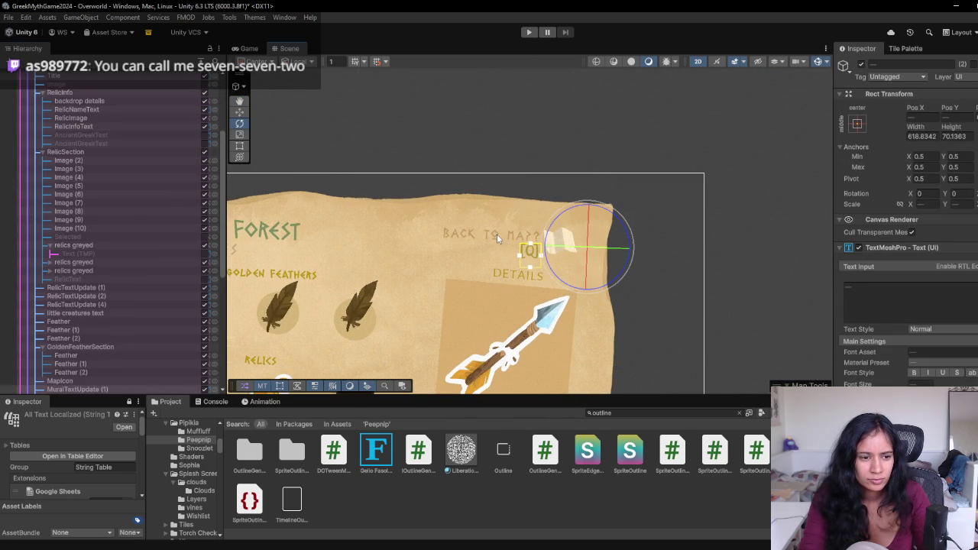
key(w)
mouse_move(588, 246)
mouse_down()
mouse_move(627, 231)
mouse_move(617, 225)
mouse_up()
- Move the map icon under the hint up beside [Q] and preview it in Game view
click(567, 253)
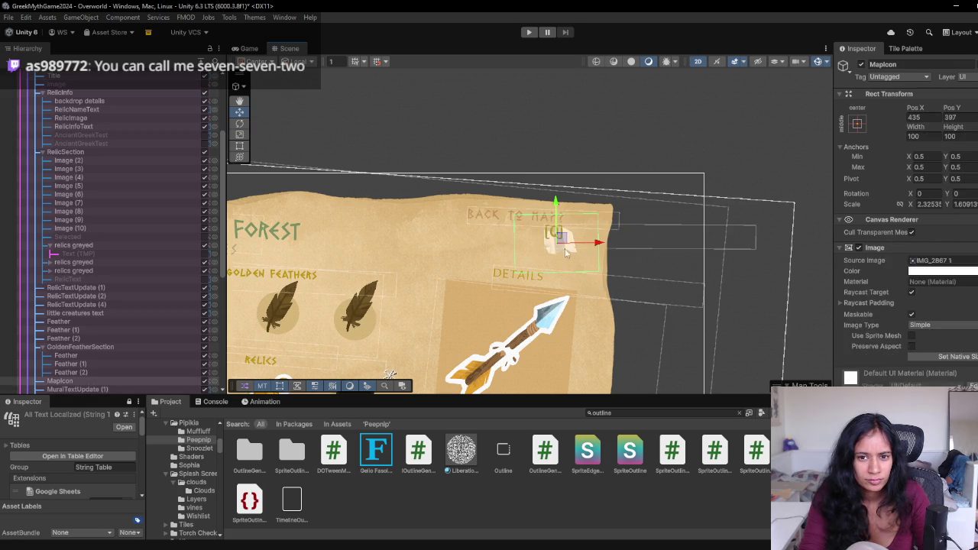
click(562, 250)
click(558, 253)
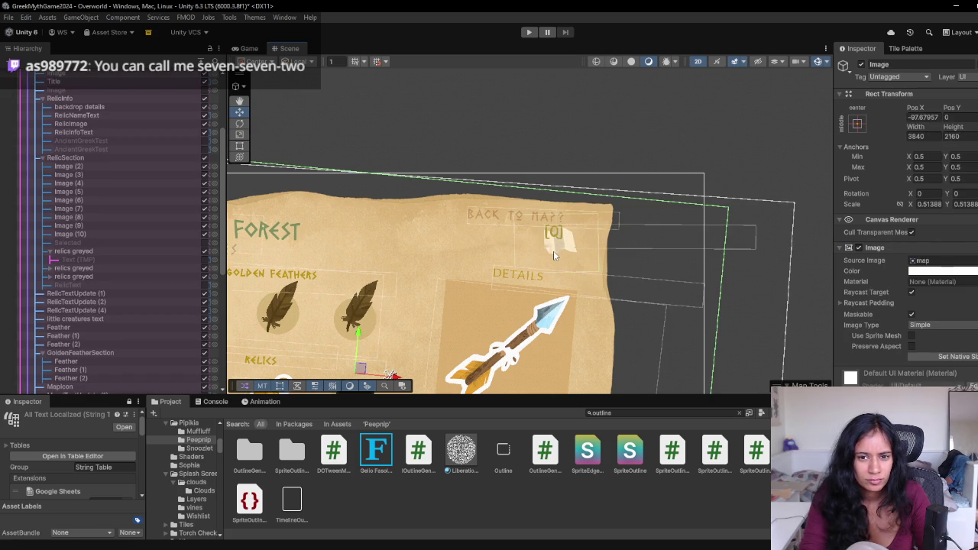
click(554, 256)
click(557, 252)
click(560, 248)
click(563, 244)
drag(564, 245, 590, 226)
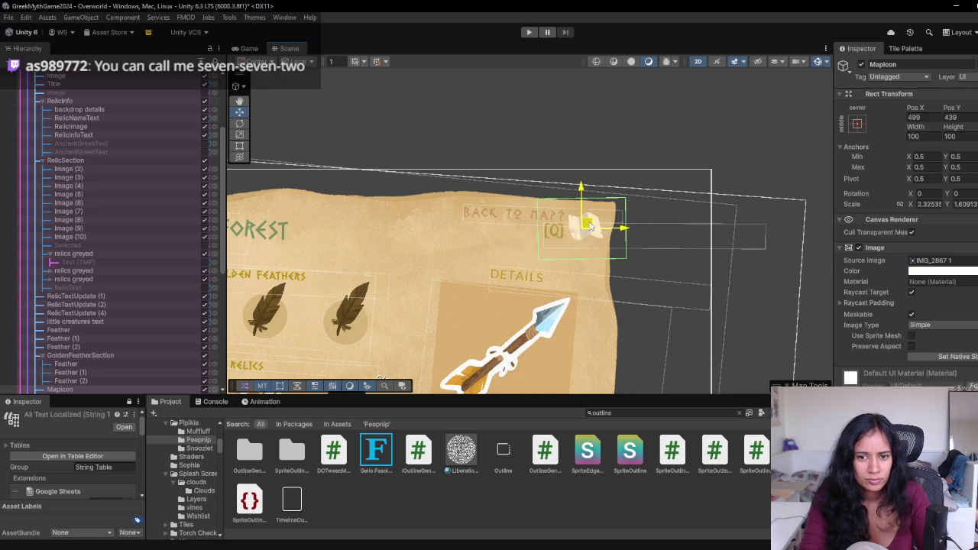
scroll(585, 229, down, 5)
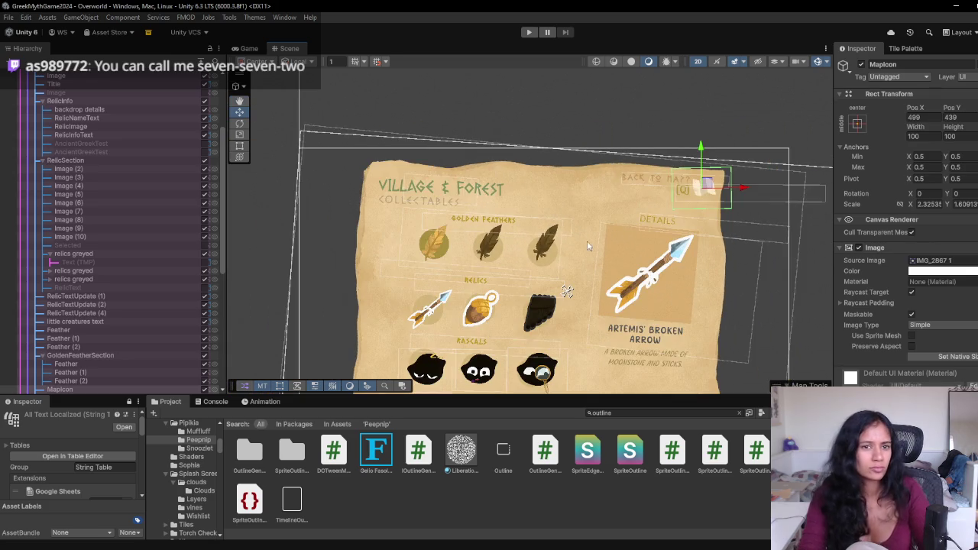
key(ctrl+2)
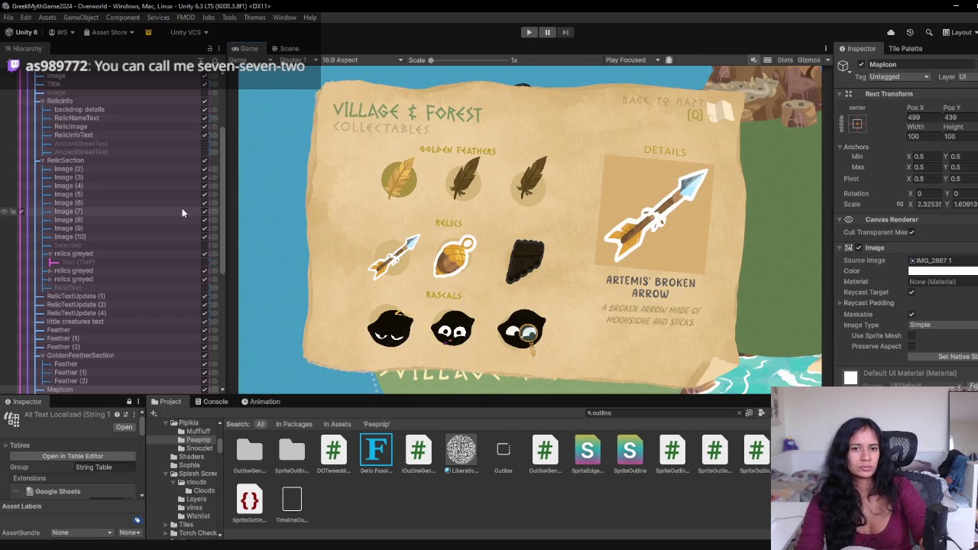
- Turn Collectable Info off after an on/off check, and search the Hierarchy for 'sophia'
scroll(125, 291, up, 5)
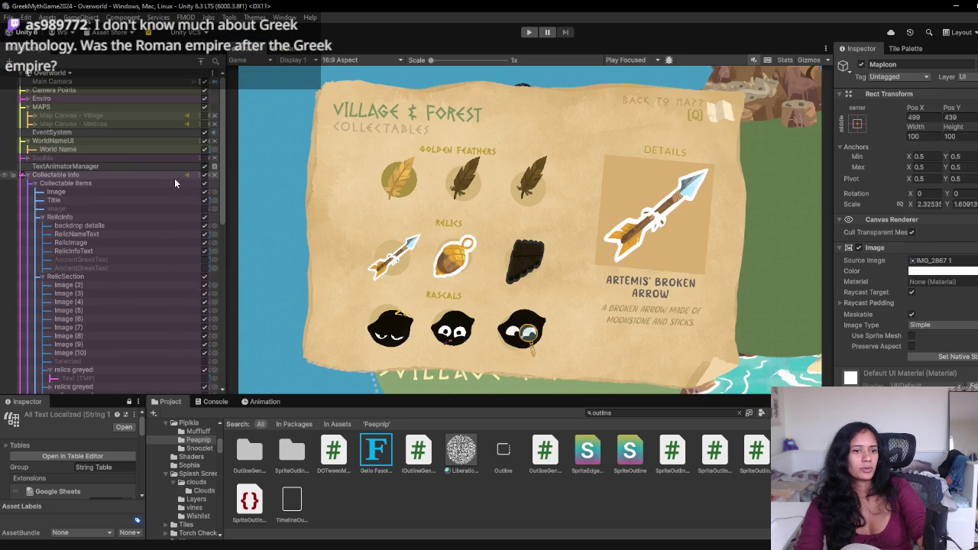
click(205, 175)
click(205, 176)
click(205, 176)
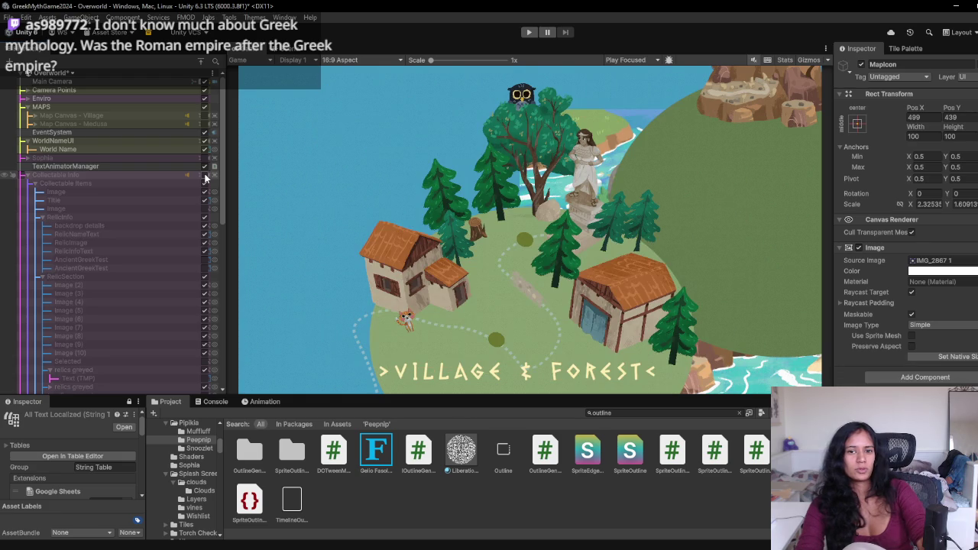
click(205, 176)
click(205, 176)
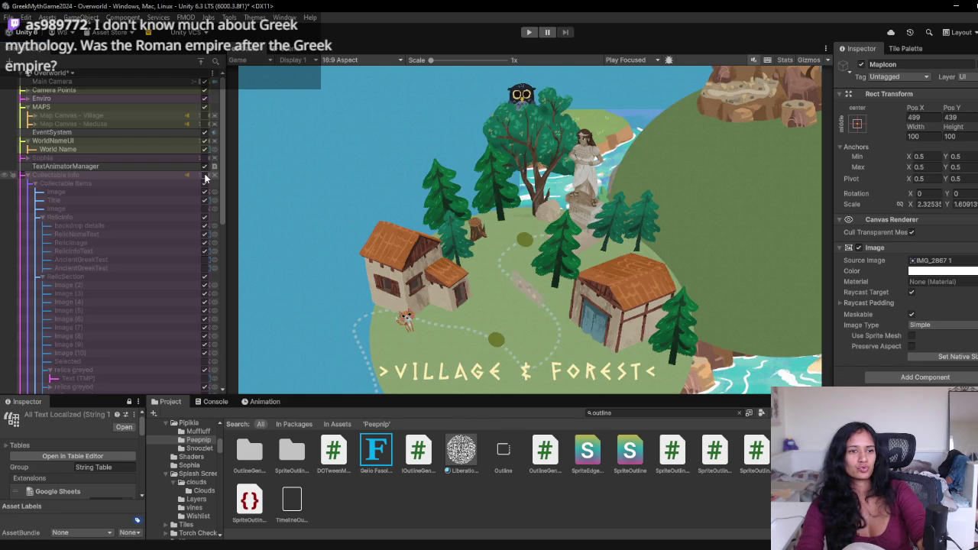
key(ctrl+f)
text(sophia)
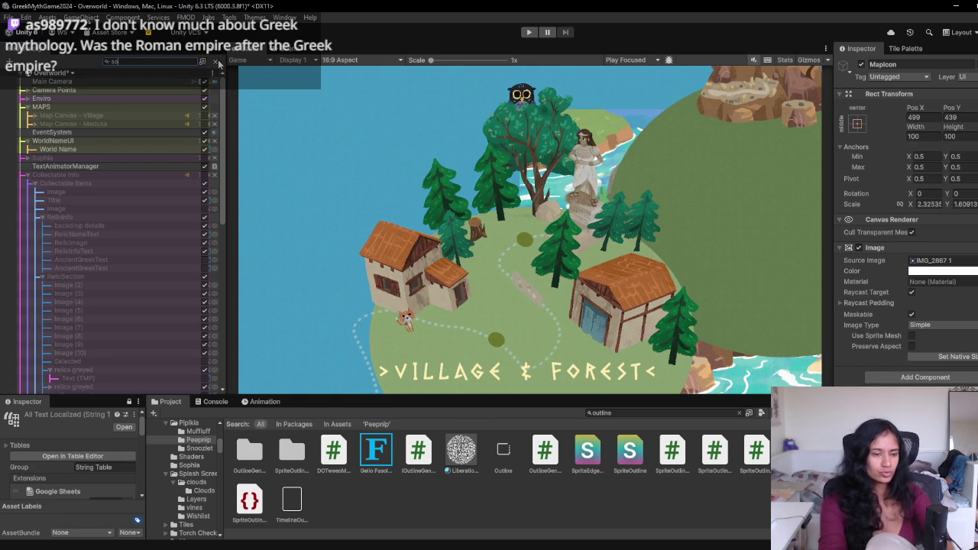
- Select the Sophia object and run a brief playtest
click(212, 81)
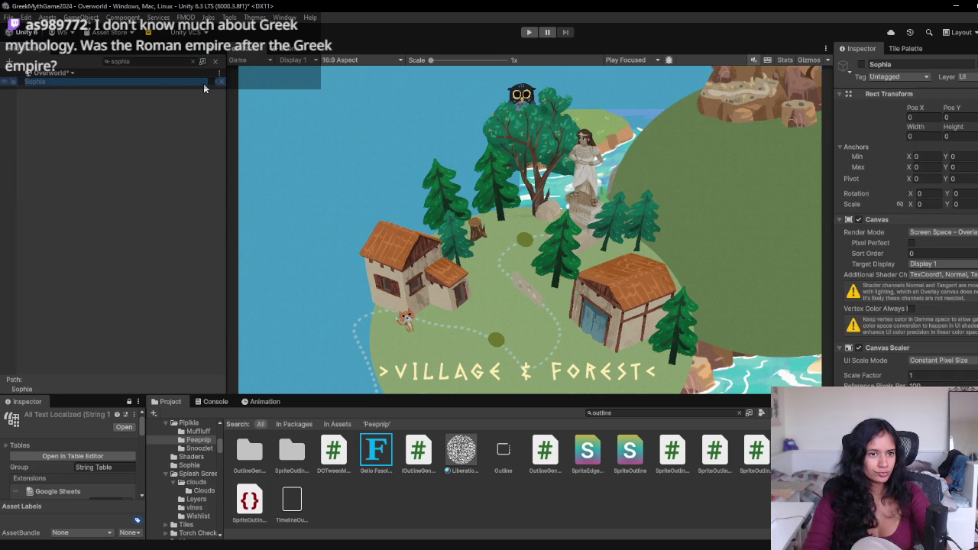
key(ctrl+p)
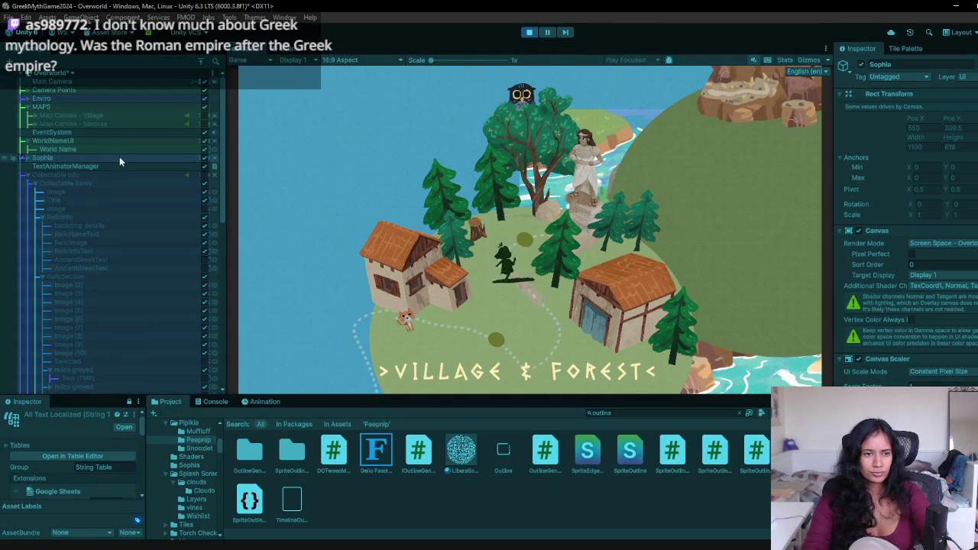
key(ctrl+p)
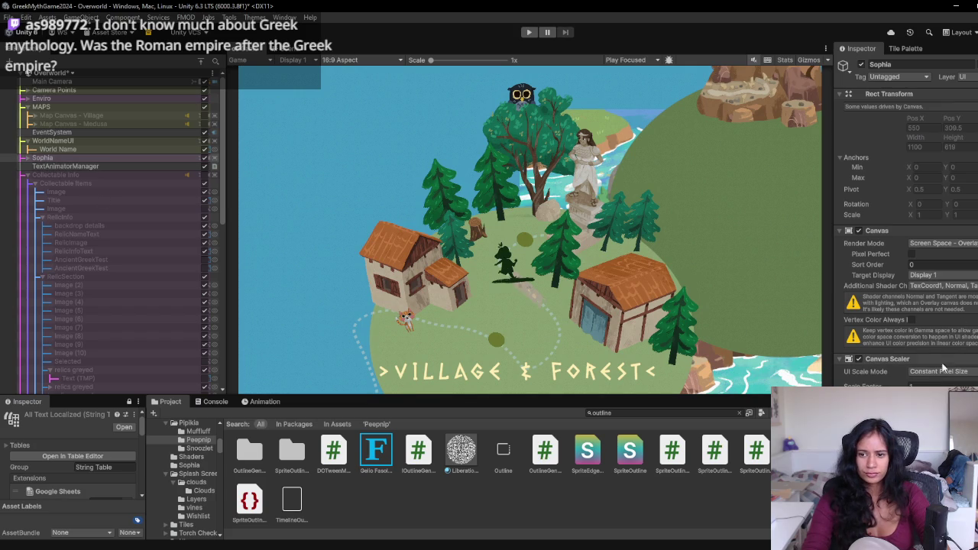
- Playtest again, showing and hiding the collectables and village map panels before stopping
click(75, 109)
key(Down)
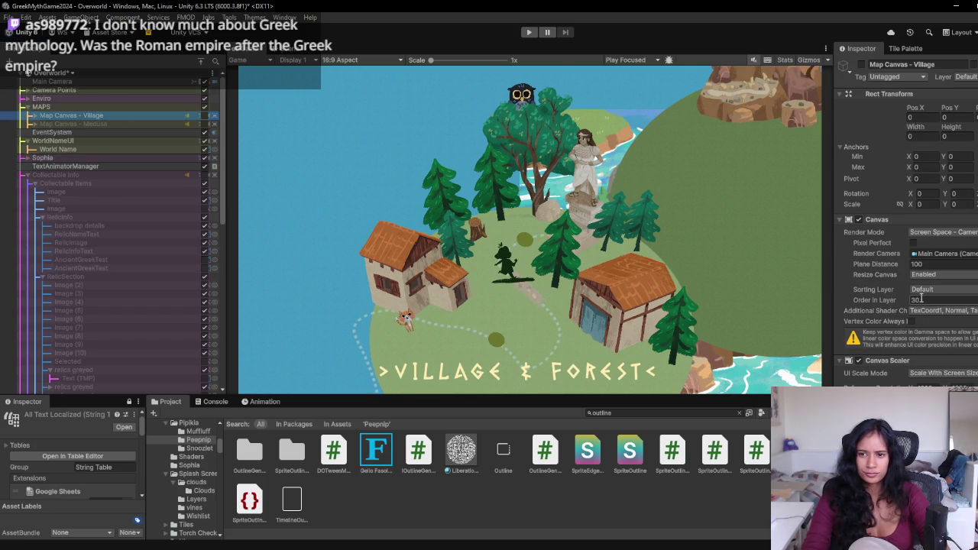
click(112, 176)
click(527, 33)
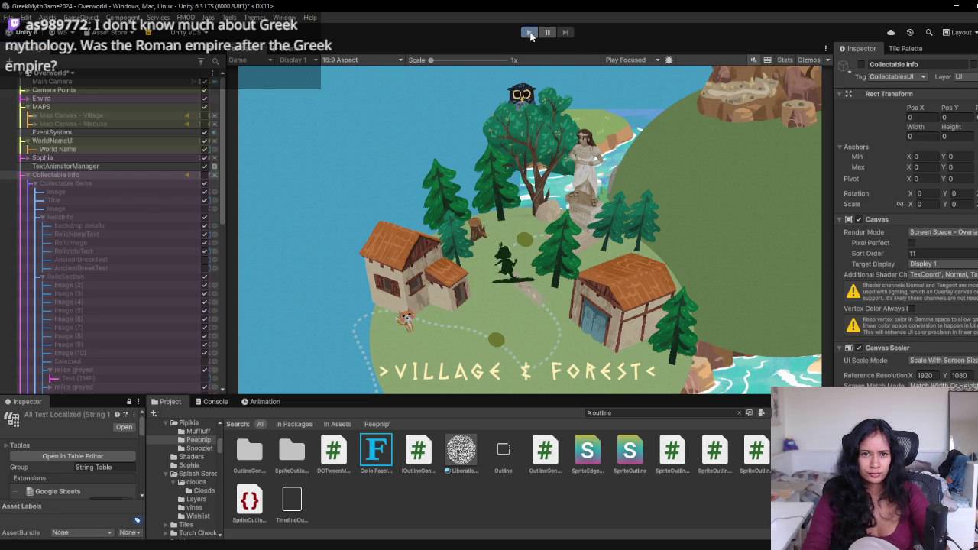
click(205, 176)
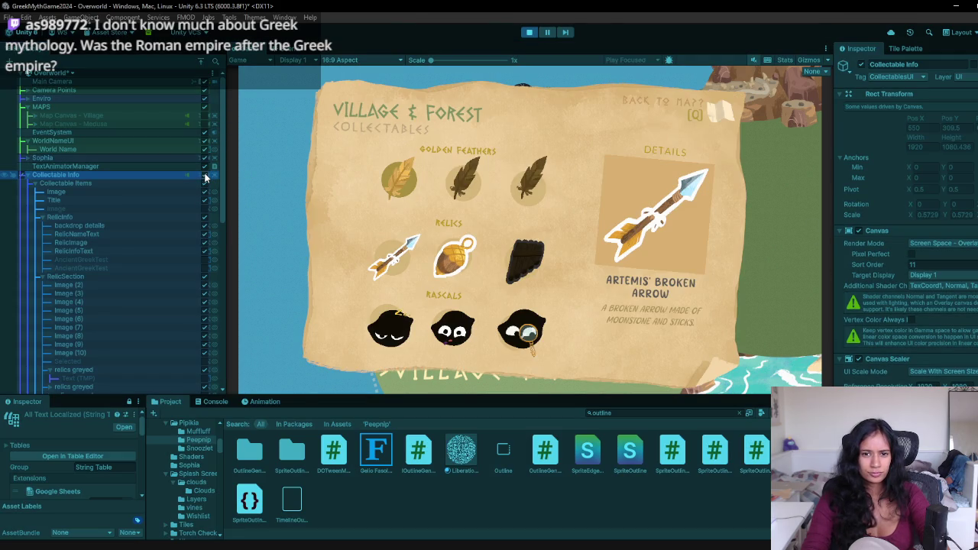
click(205, 176)
click(205, 116)
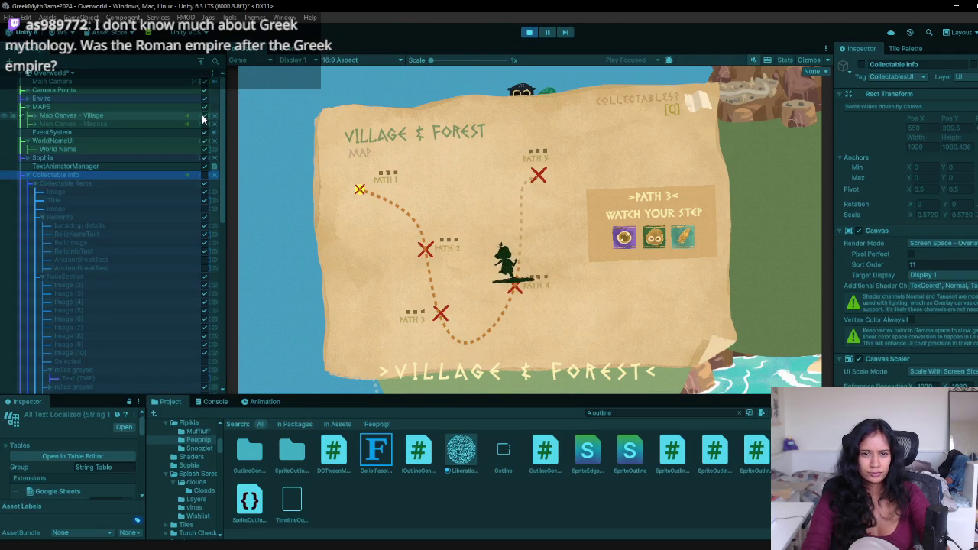
click(205, 117)
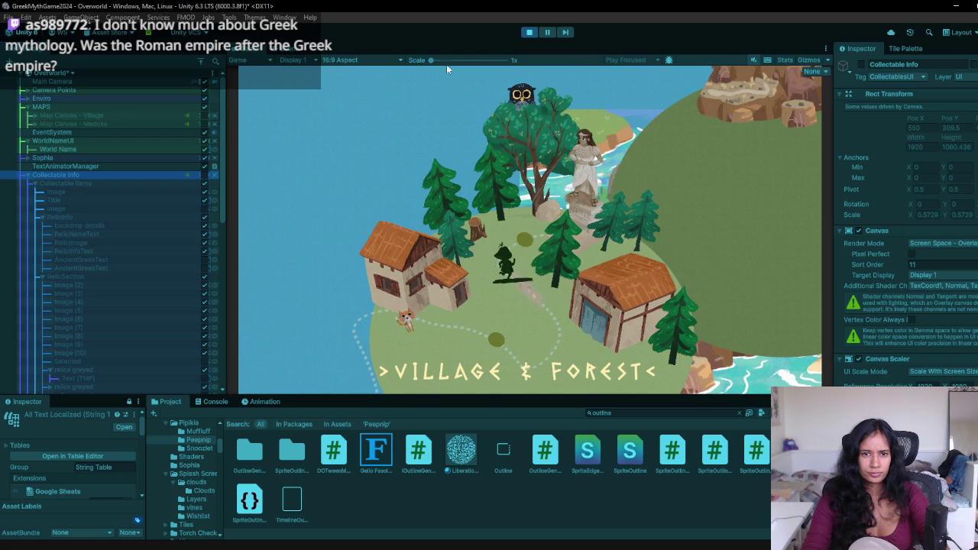
click(527, 33)
click(153, 116)
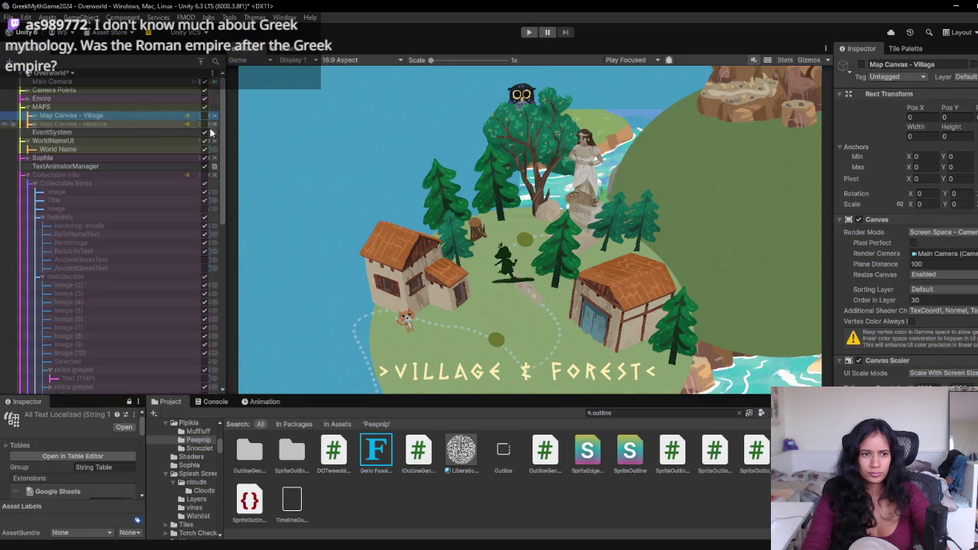
- Set Map Canvas - Village to Screen Space - Overlay render mode and enable it
click(944, 232)
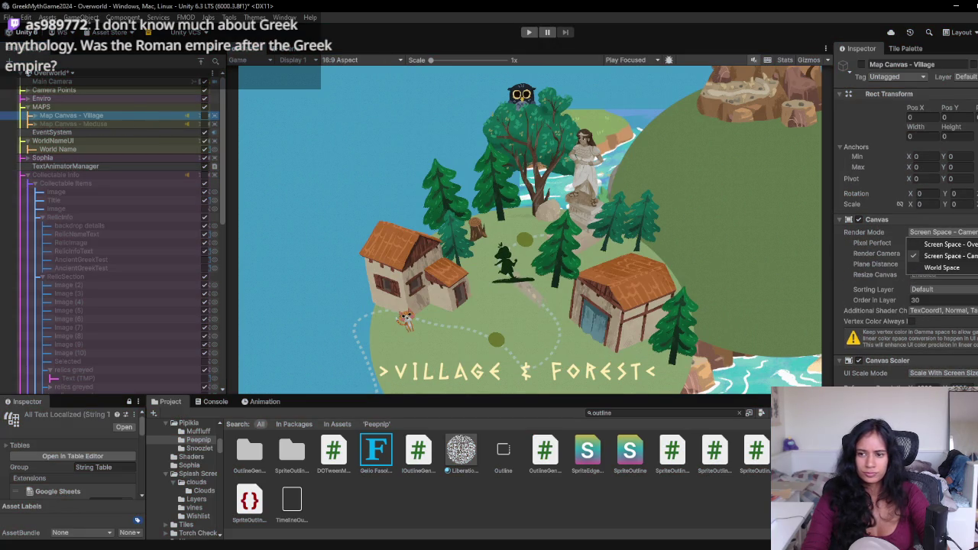
click(948, 244)
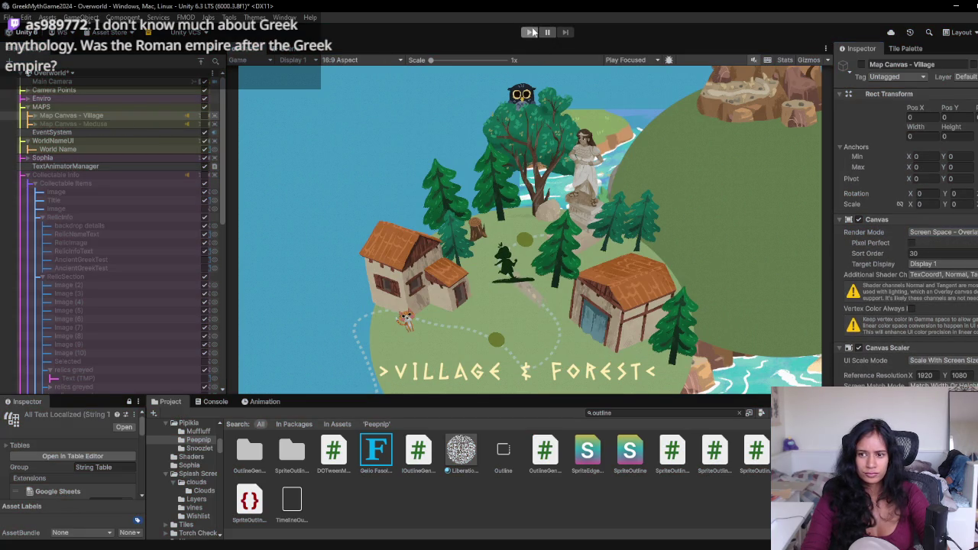
click(204, 116)
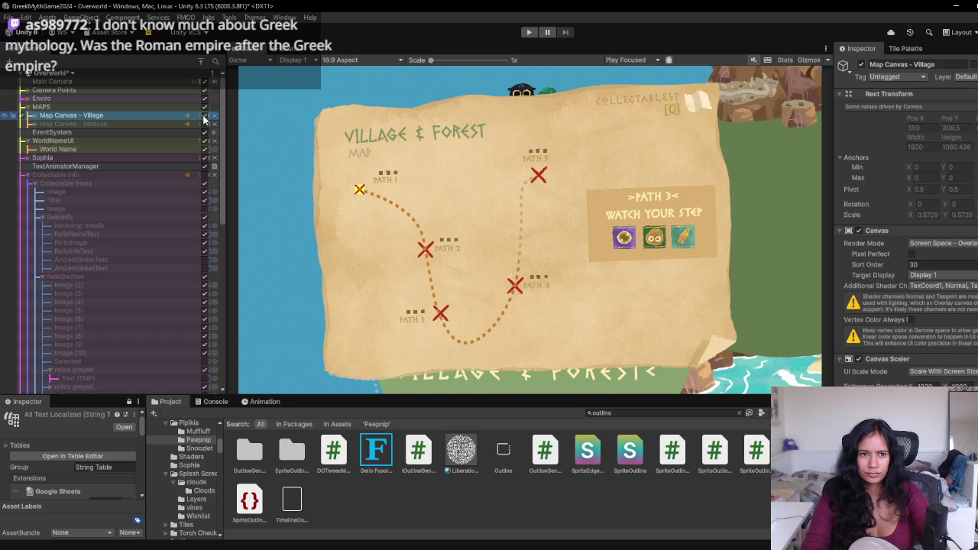
- Start a playtest, hide the village map and show the collectables panel instead
click(529, 32)
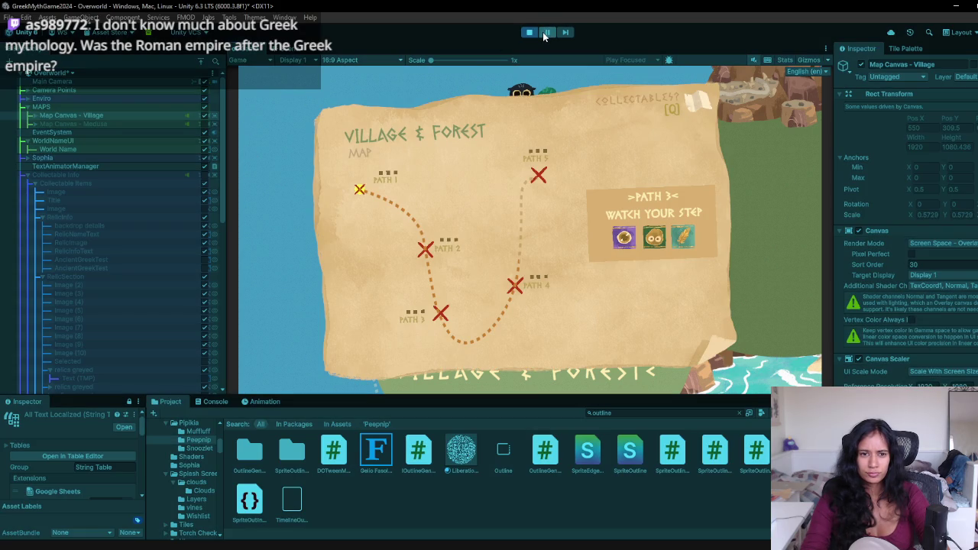
click(204, 116)
click(204, 116)
click(204, 116)
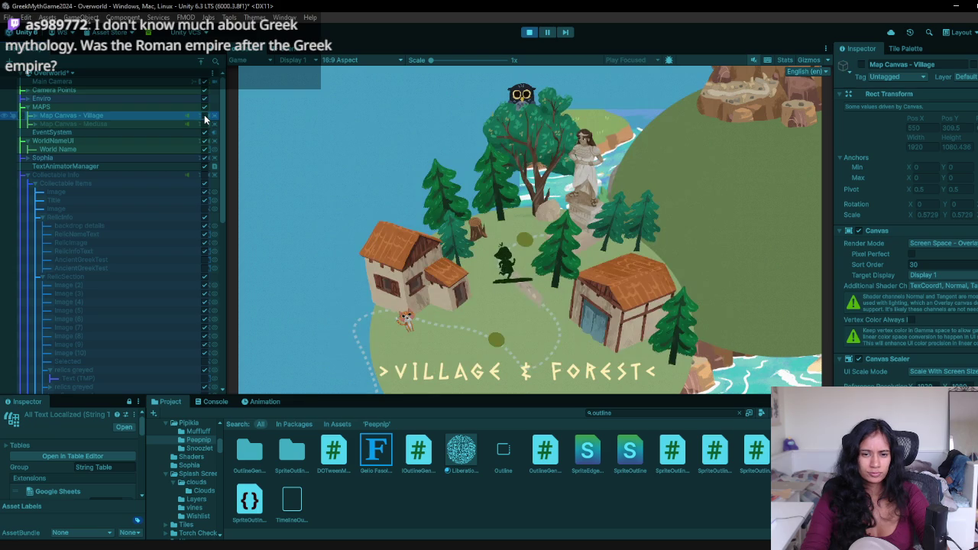
click(204, 116)
click(204, 116)
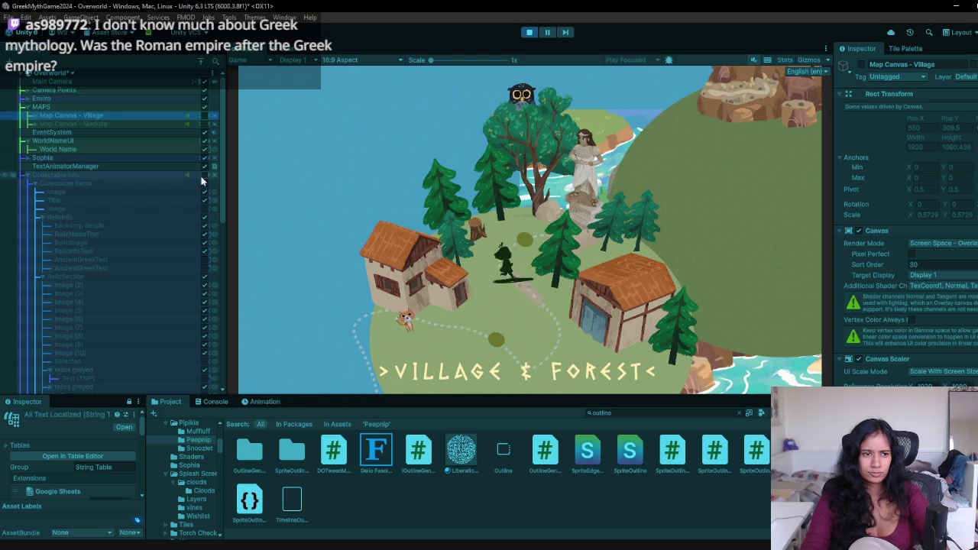
click(204, 175)
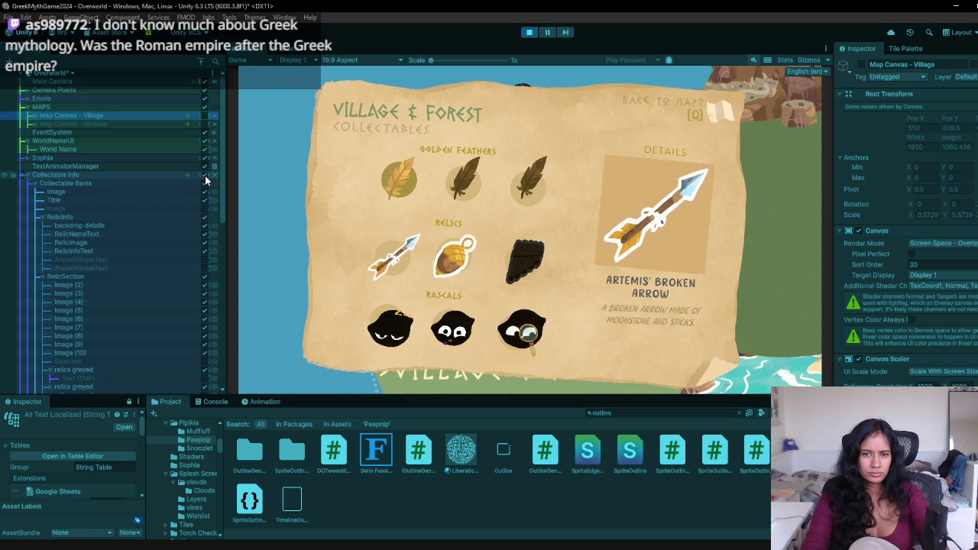
click(205, 176)
click(205, 176)
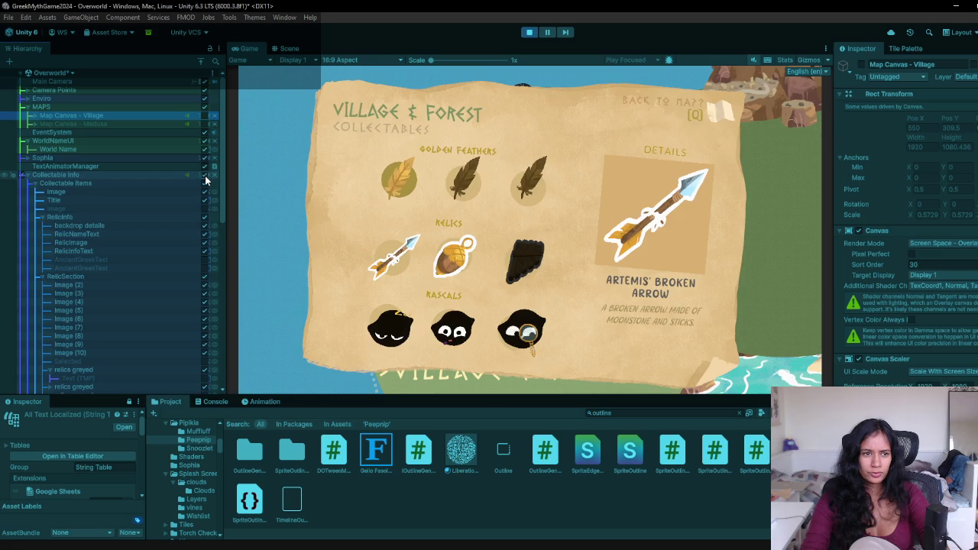
- Flip the village map canvas on and off repeatedly, leave it visible, and stop the game
click(204, 115)
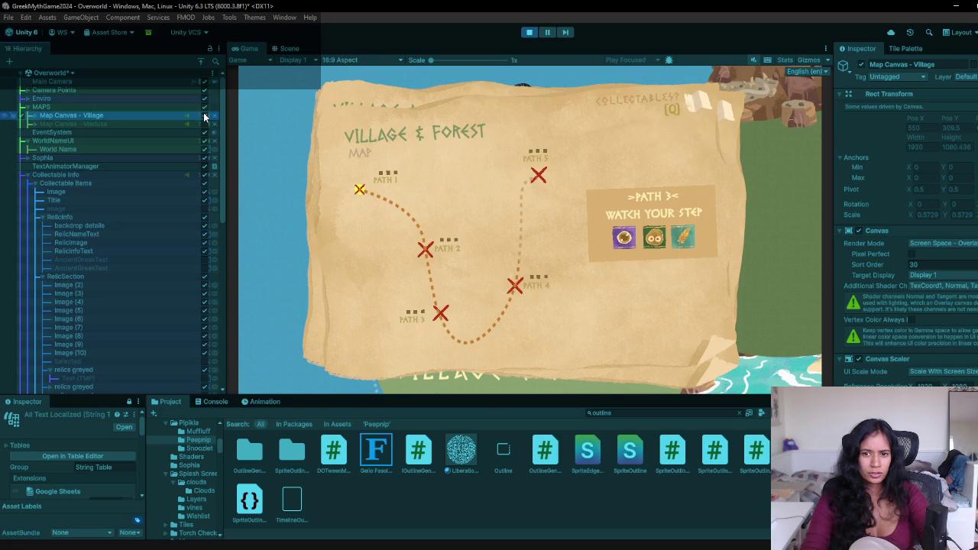
click(204, 115)
click(204, 115)
click(204, 116)
click(204, 116)
click(205, 116)
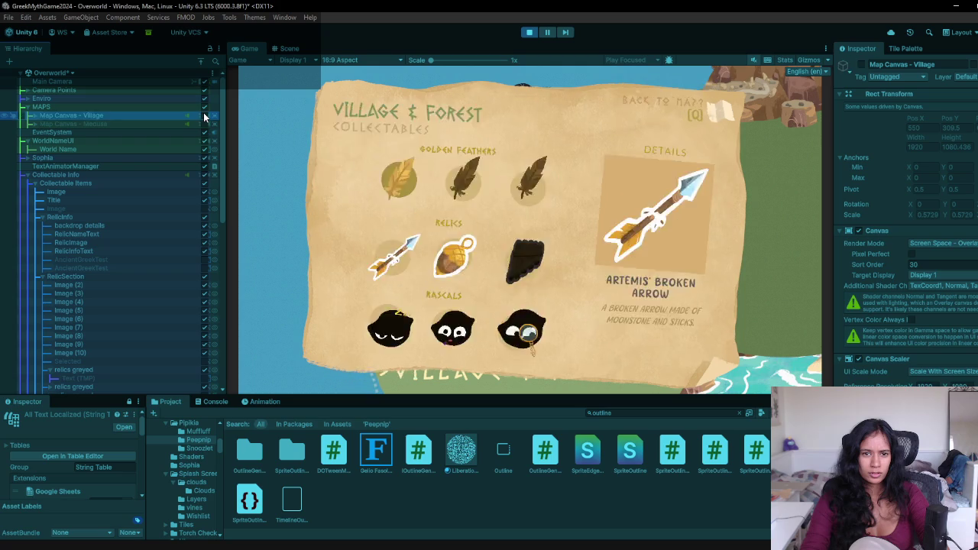
click(204, 115)
click(204, 115)
click(204, 115)
click(204, 115)
click(204, 115)
click(204, 116)
click(204, 116)
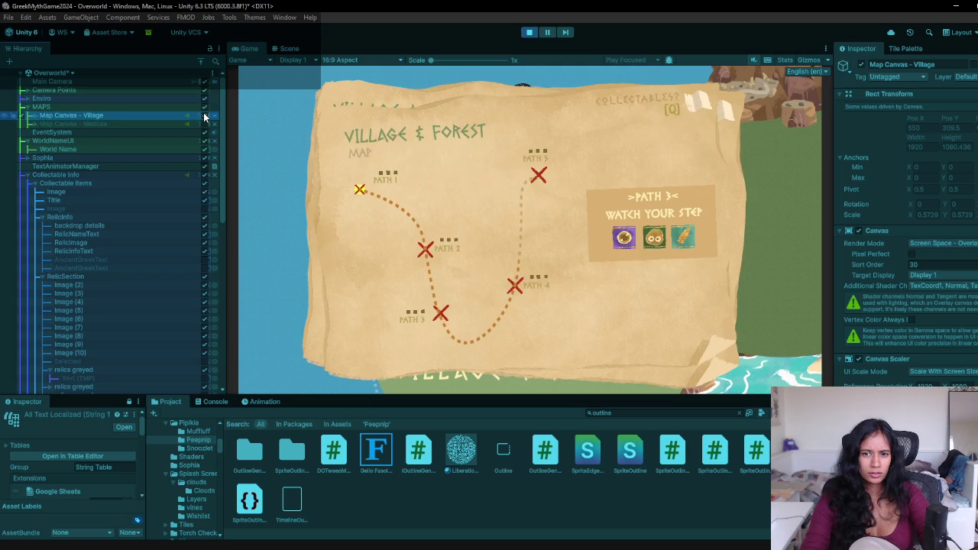
click(204, 115)
click(204, 115)
click(204, 116)
click(204, 115)
click(532, 32)
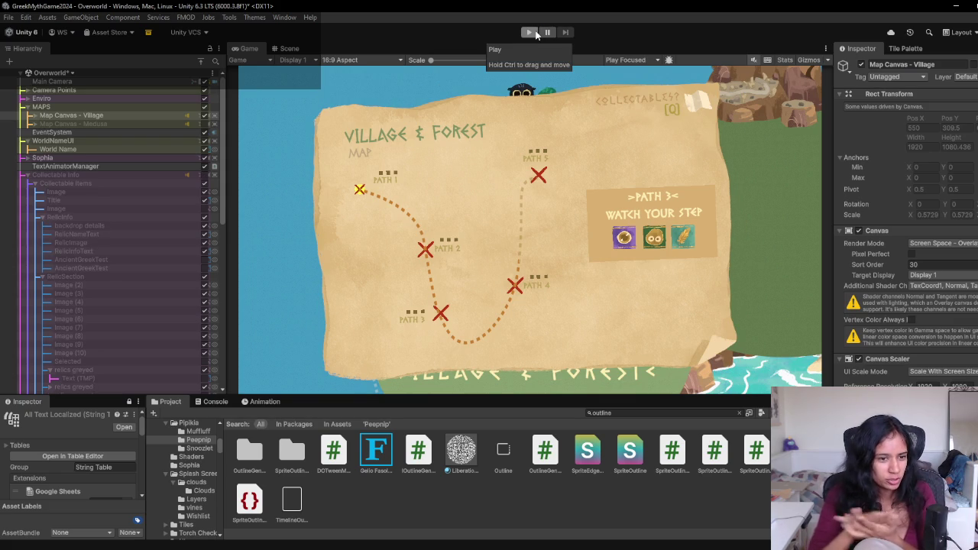
- Deactivate Map Canvas - Village, then during a playtest drop the Medusa camera point's priority from 17 to 9
click(107, 125)
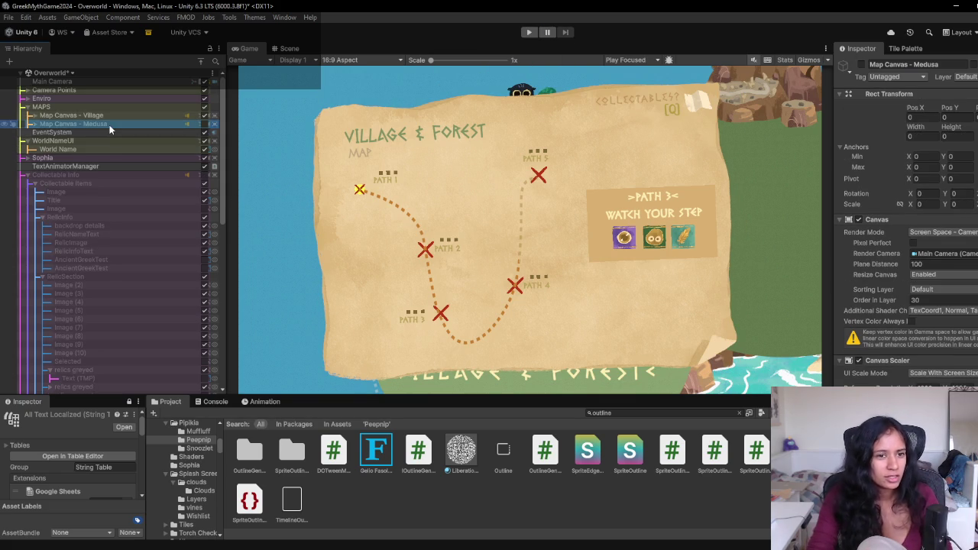
click(204, 116)
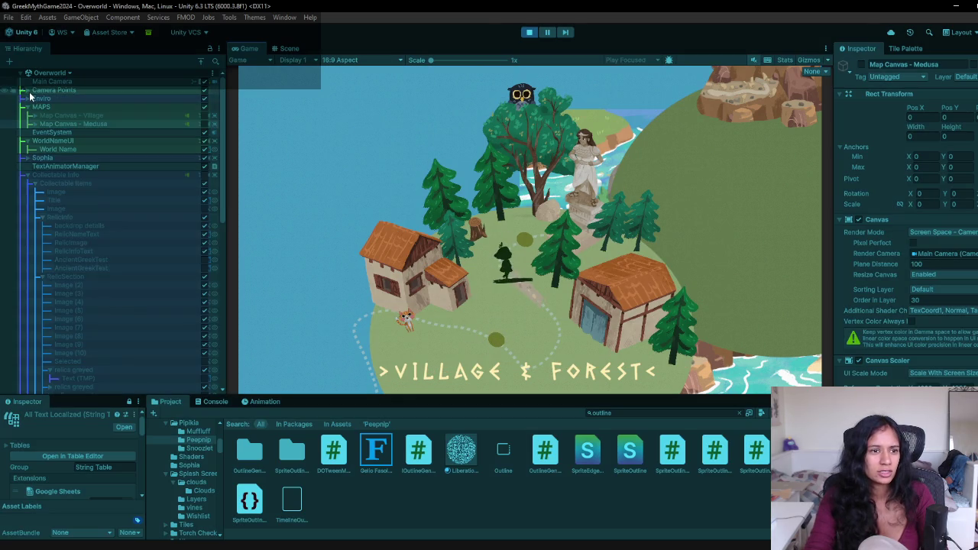
click(24, 90)
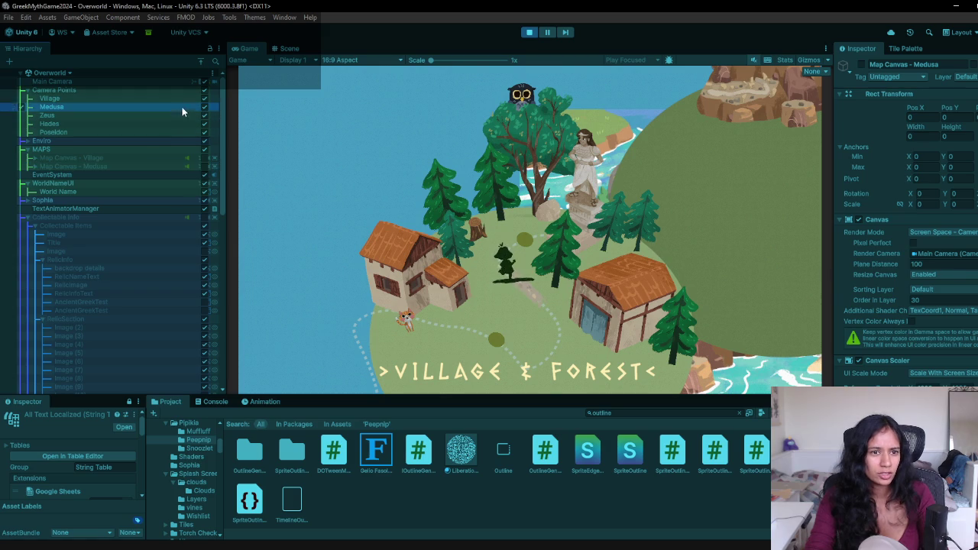
click(183, 108)
drag(895, 212, 898, 209)
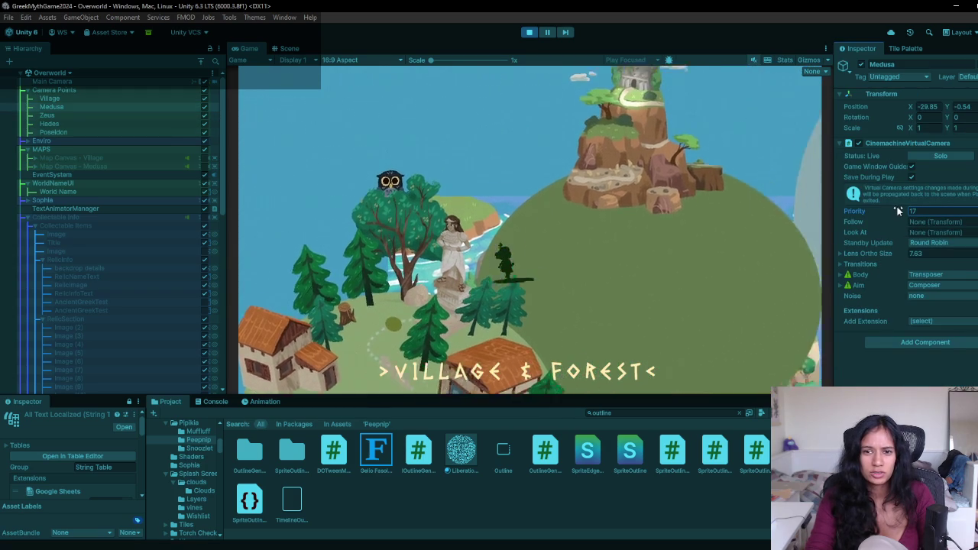
drag(884, 212, 874, 210)
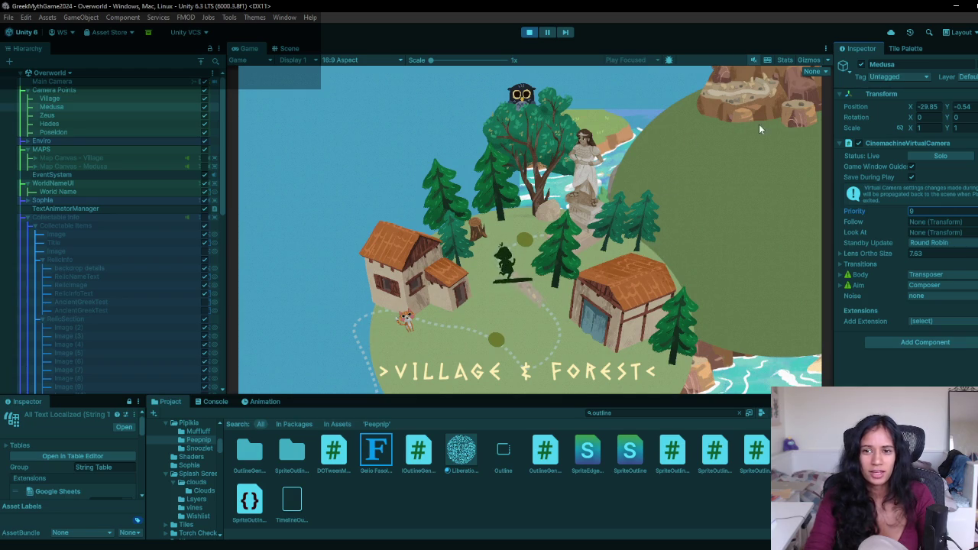
click(529, 32)
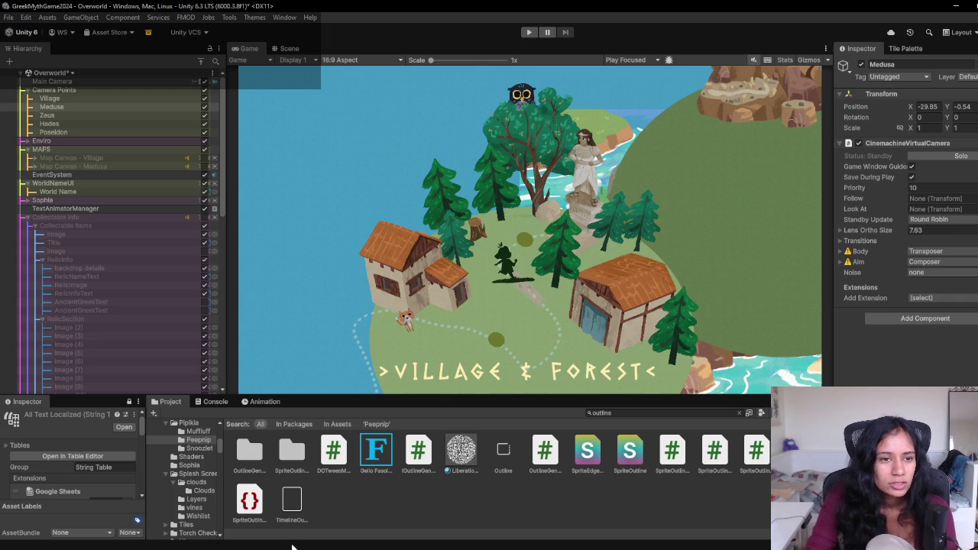
- In the Playtest Post demo's To do list, strike through 'Mockup the overworld a bit better'
mouse_move(291, 544)
click(429, 519)
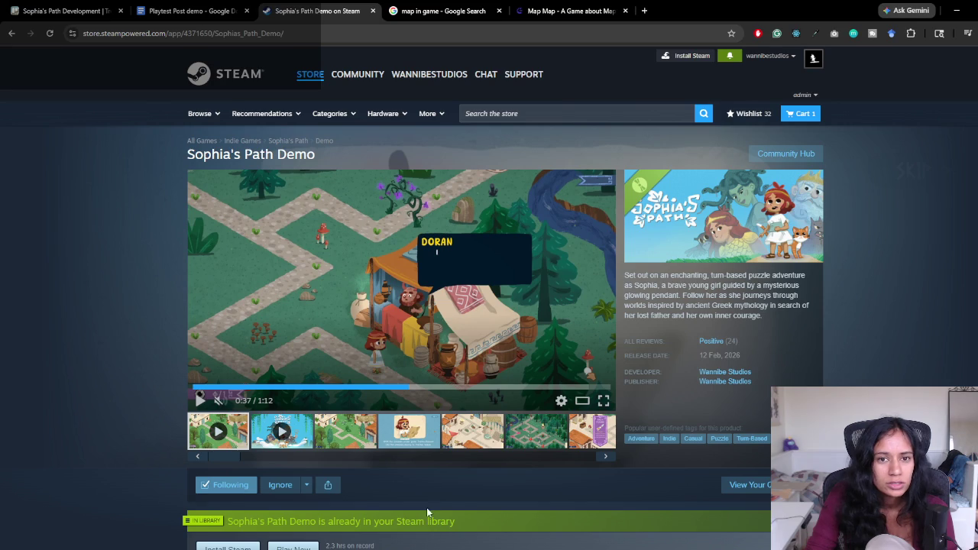
click(193, 10)
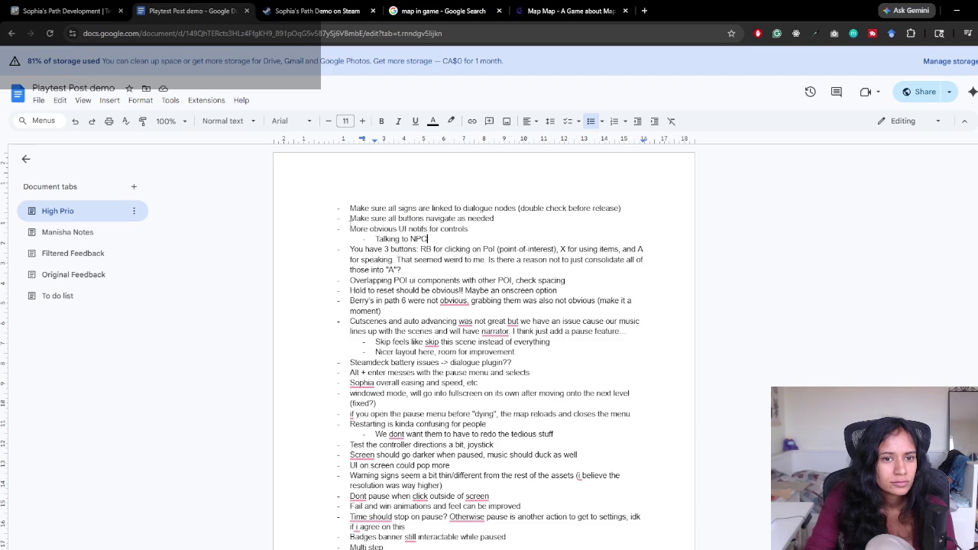
click(62, 299)
triple_click(426, 228)
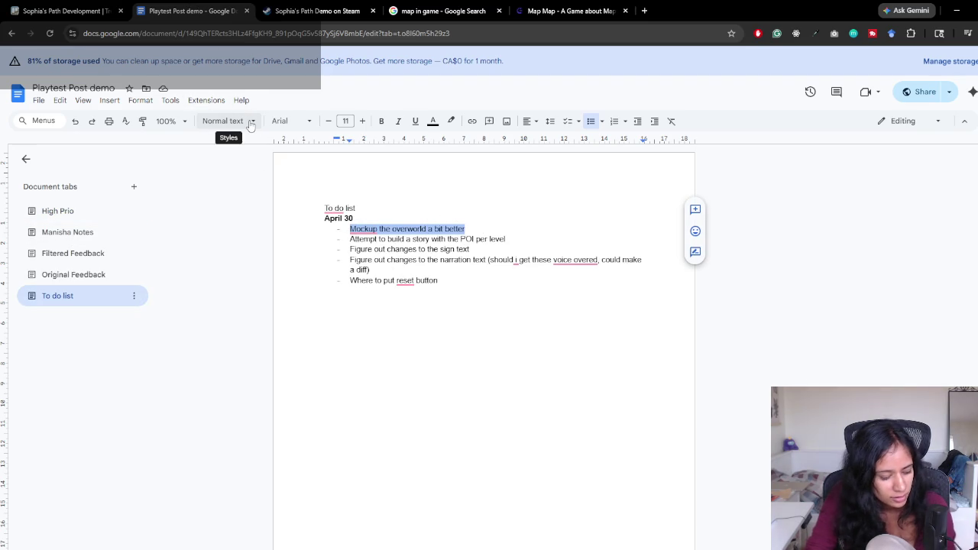
key(alt+shift+5)
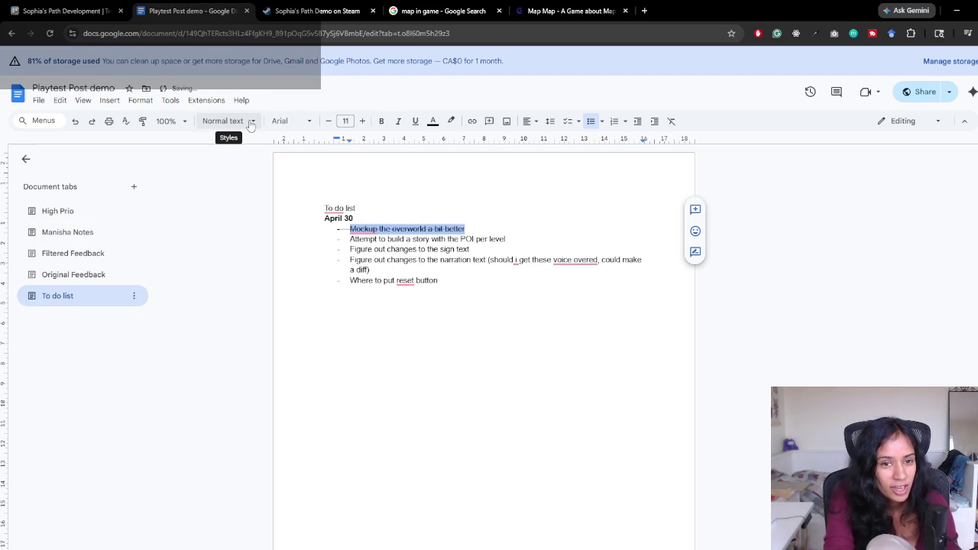
click(493, 250)
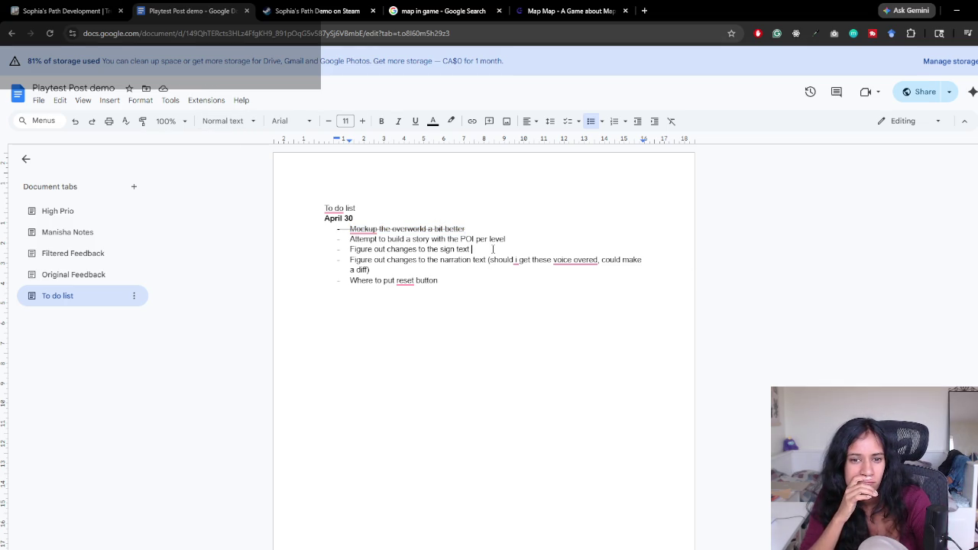
- Remove the stray 'PO' text and return to the Unity editor
text(POPUPS)
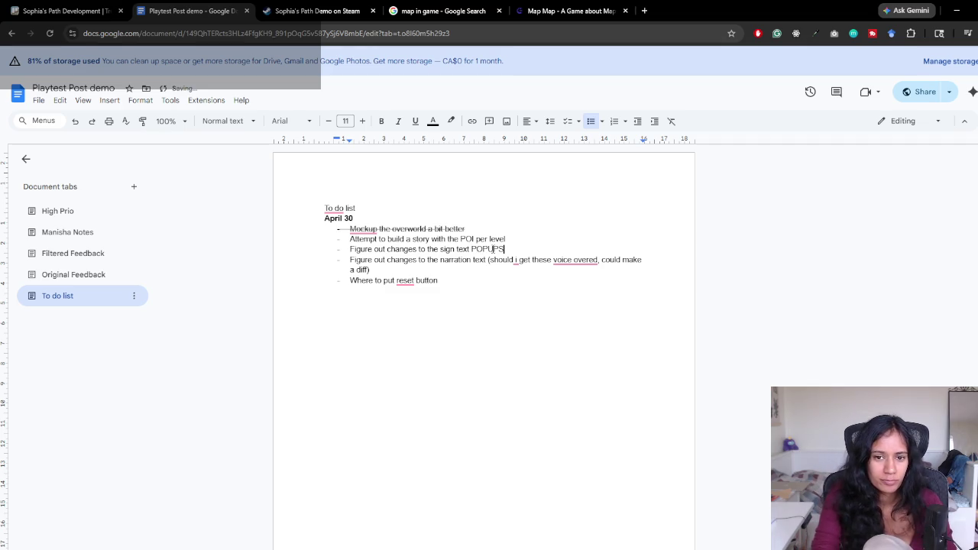
key(ctrl+BackSpace)
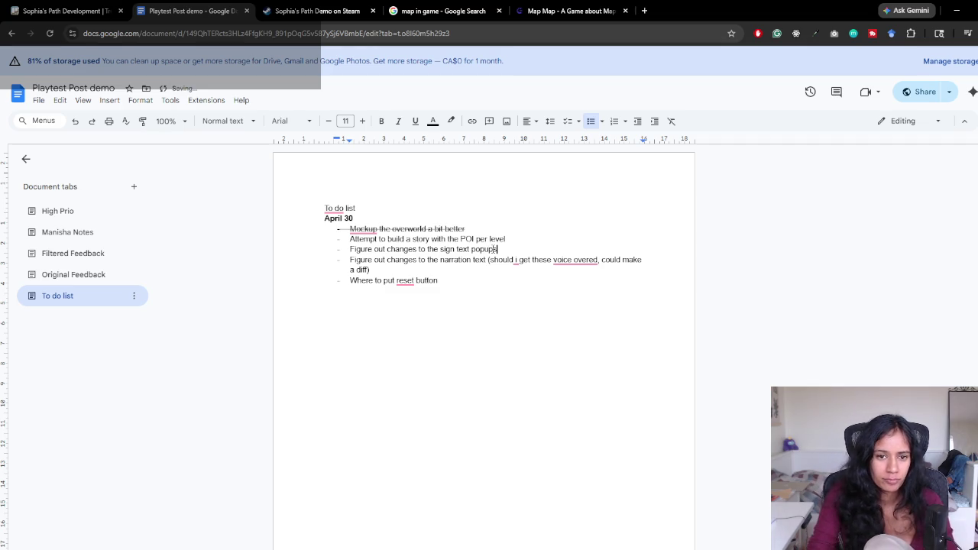
key(alt+Tab)
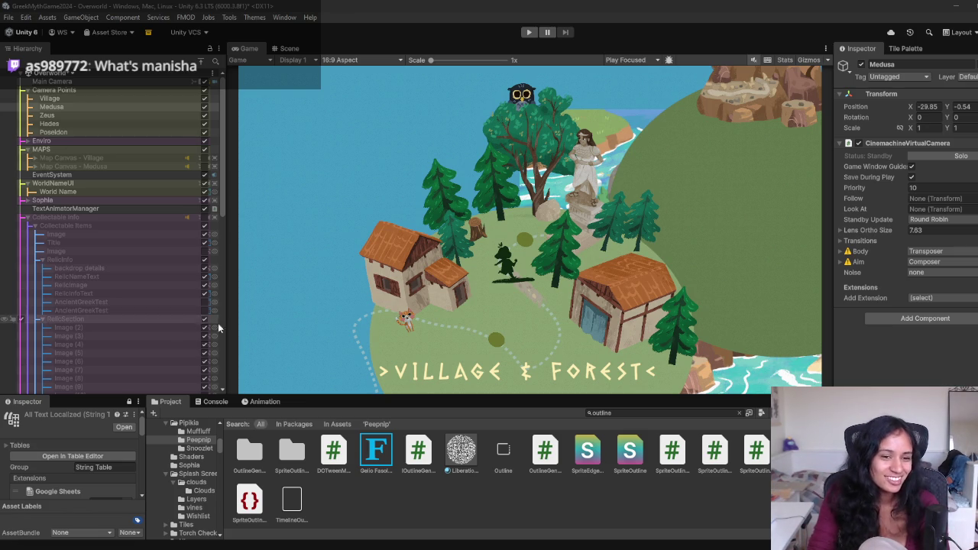
- Narrow the Hierarchy and shorten the Project panel to enlarge the Game view, then return to the Playtest Post demo document
mouse_move(225, 333)
mouse_down()
mouse_move(250, 333)
mouse_move(212, 338)
mouse_up()
drag(321, 395, 260, 433)
mouse_move(211, 398)
mouse_down()
mouse_move(149, 395)
mouse_move(164, 396)
mouse_up()
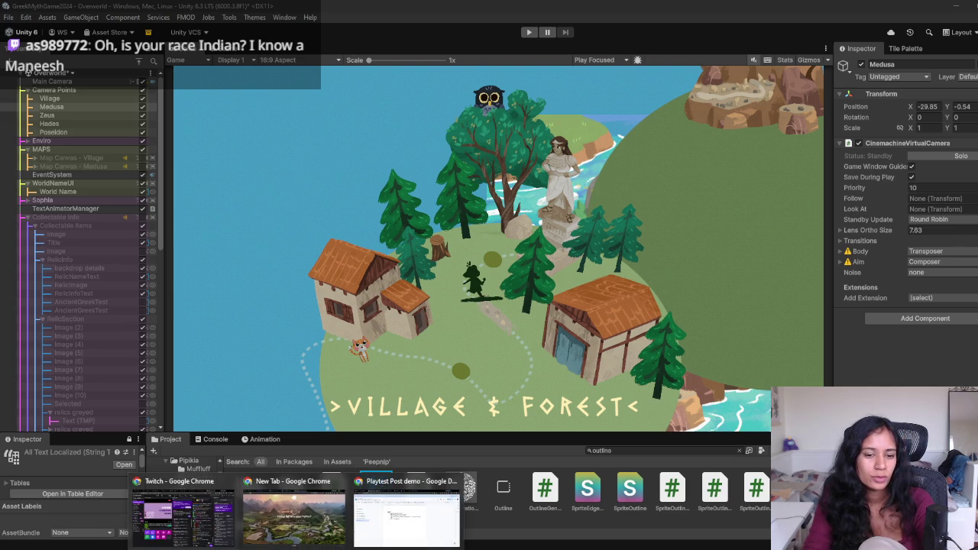
click(433, 517)
drag(350, 239, 510, 239)
click(511, 239)
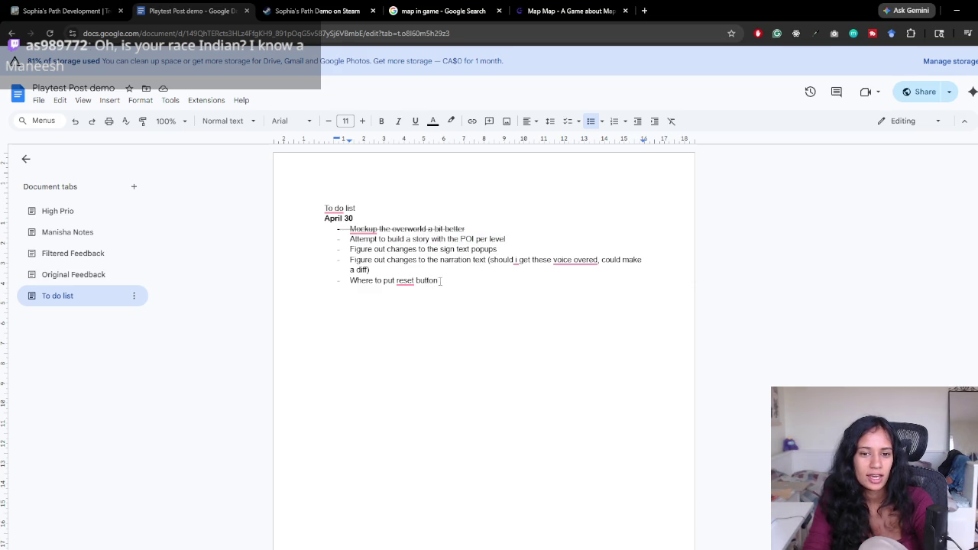
drag(439, 281, 342, 280)
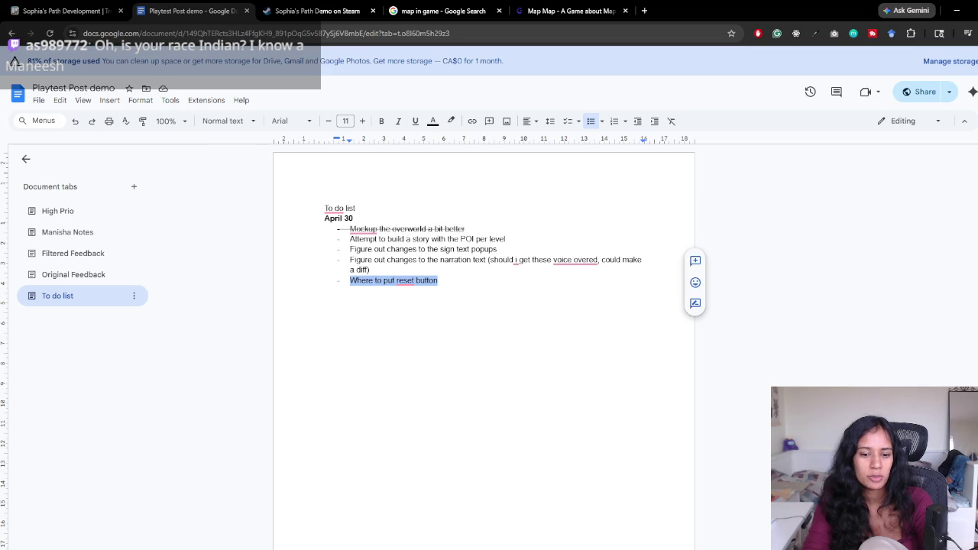
key(alt+Tab)
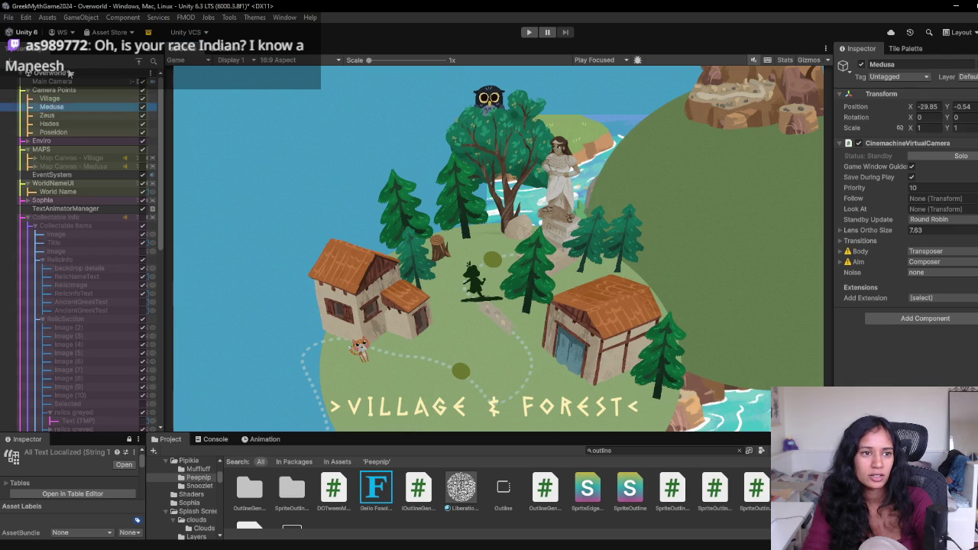
- Load the Level 1 scene, saving the Overworld scene, and briefly playtest it
click(52, 72)
click(46, 154)
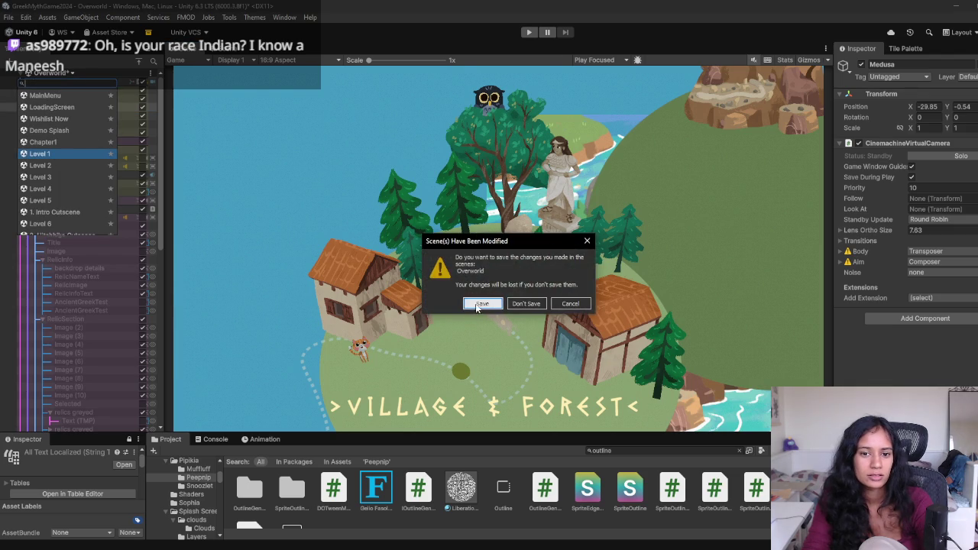
click(519, 318)
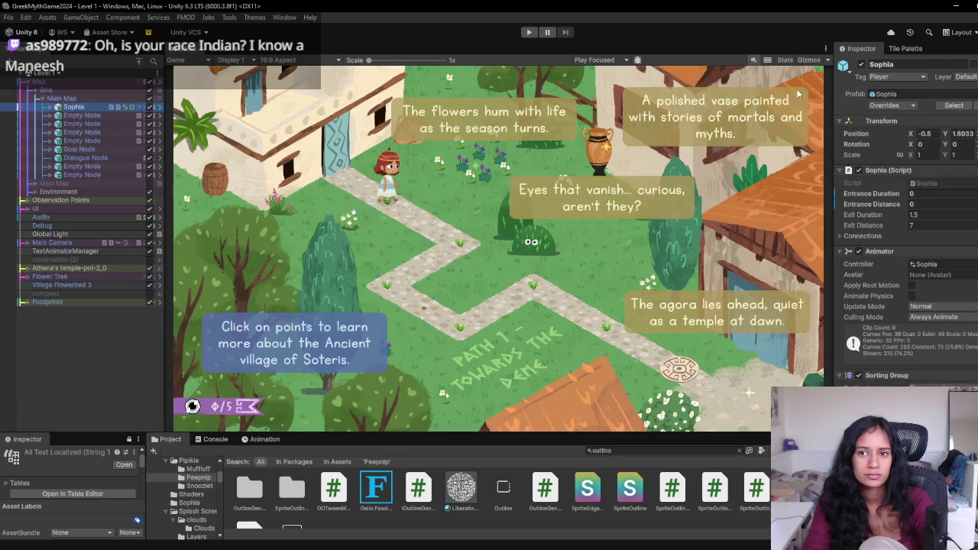
click(529, 33)
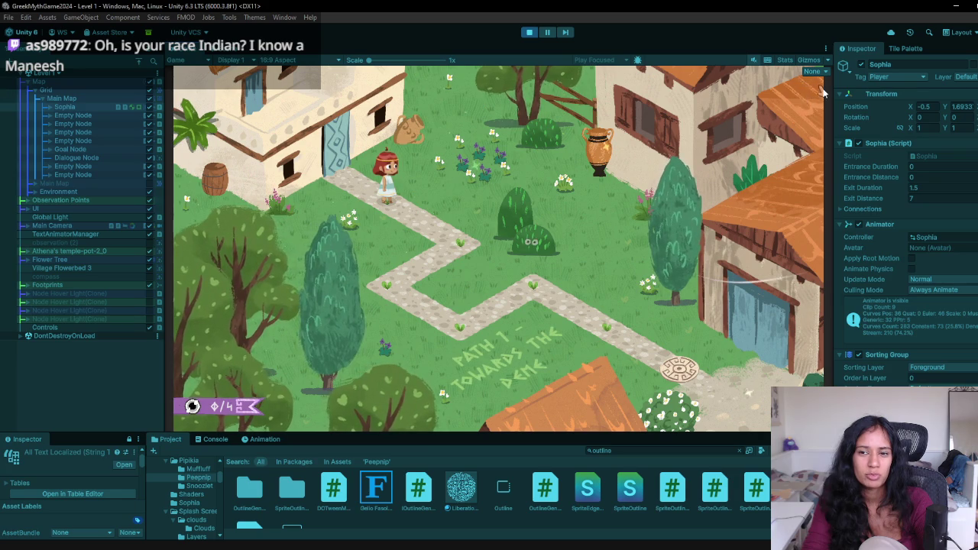
click(529, 33)
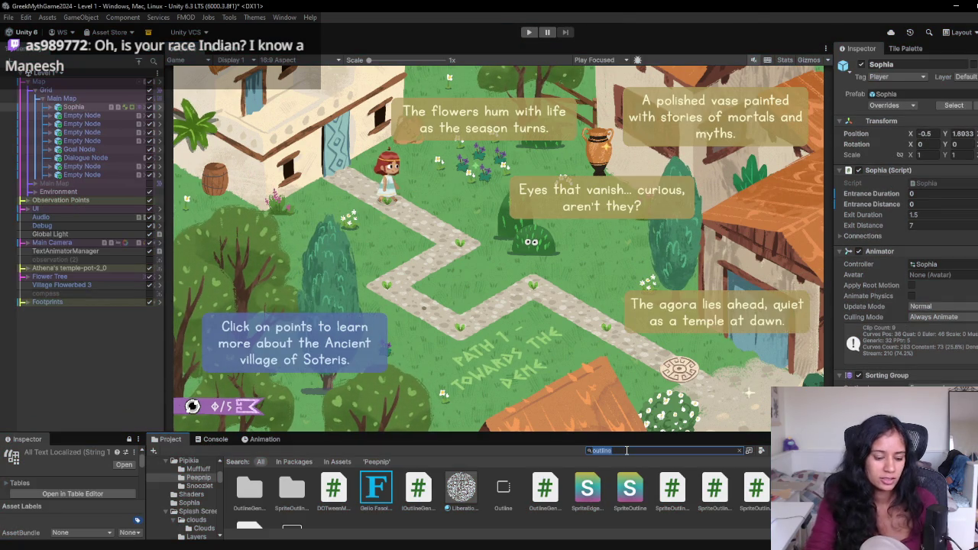
- Search the project for 'Level 1', open the Level 1-UI updates scene saving the current one, and toggle play mode
click(627, 451)
text(vel 1)
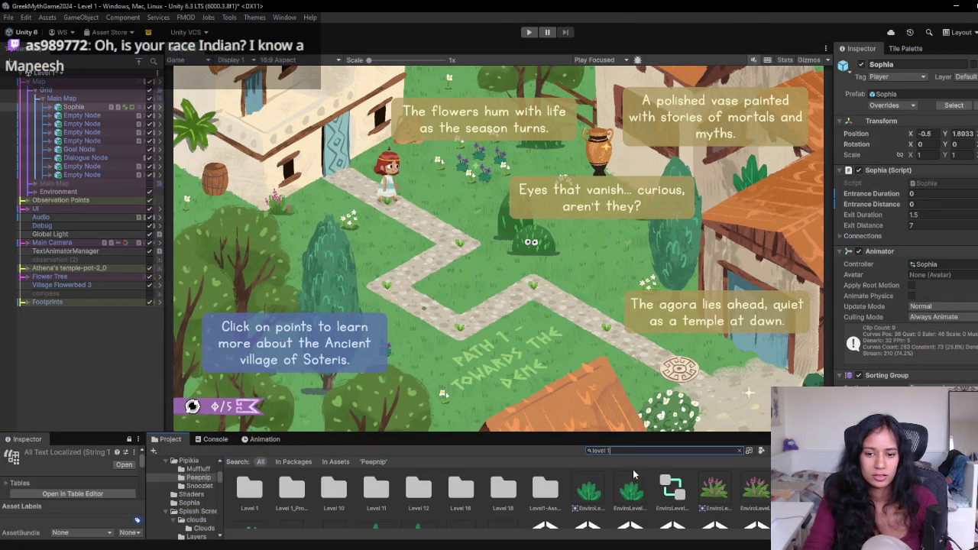
scroll(539, 503, down, 1)
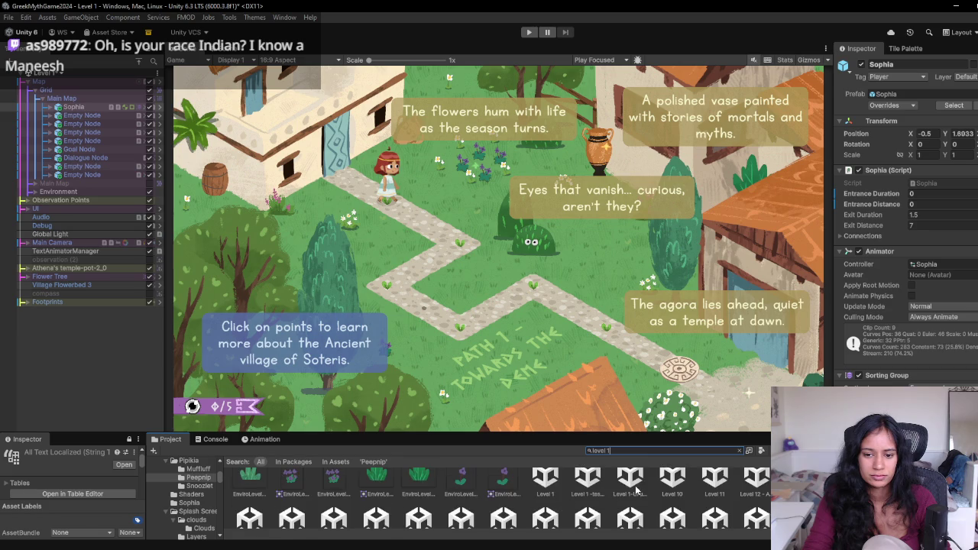
double_click(631, 492)
click(526, 304)
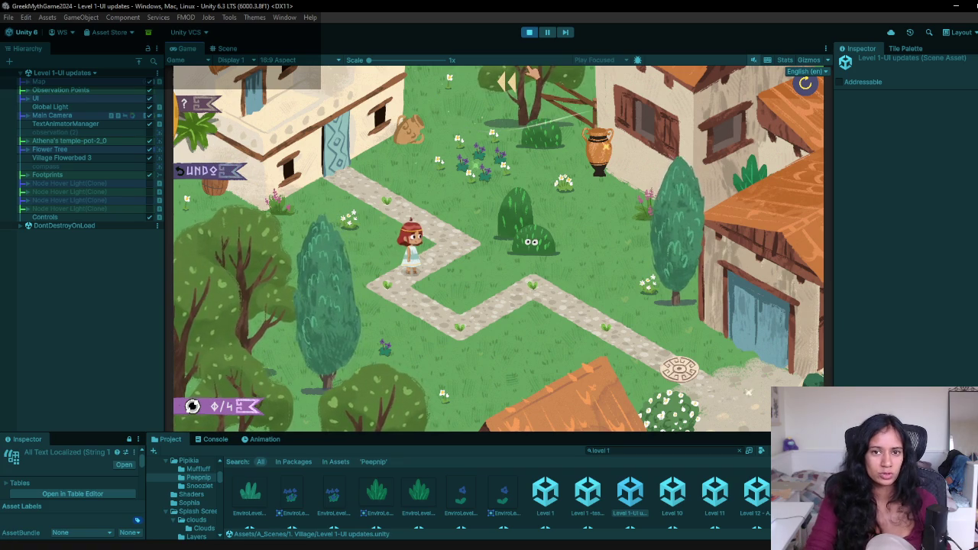
click(529, 32)
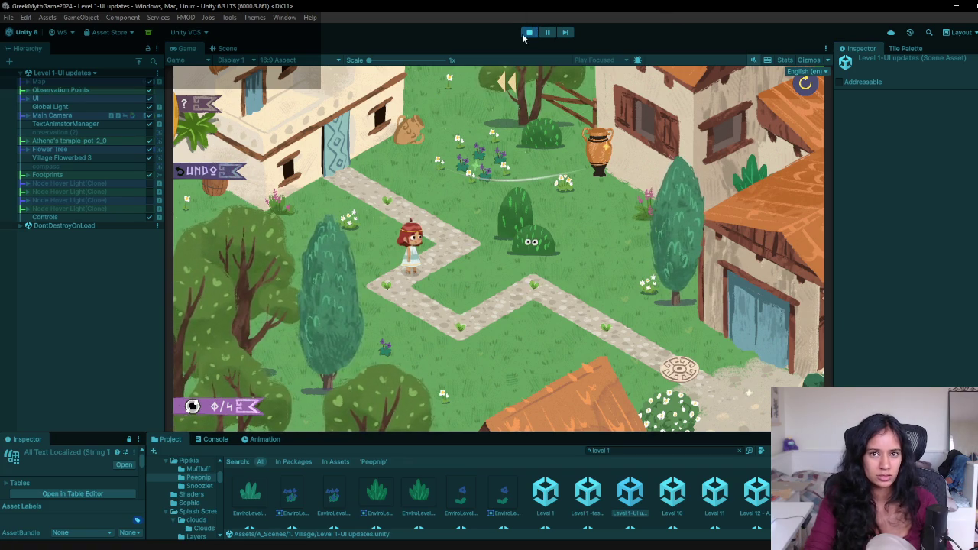
- Add 'Tooltips for more info in places??' as a new first bullet in the Manisha Notes tab
mouse_move(302, 544)
click(387, 520)
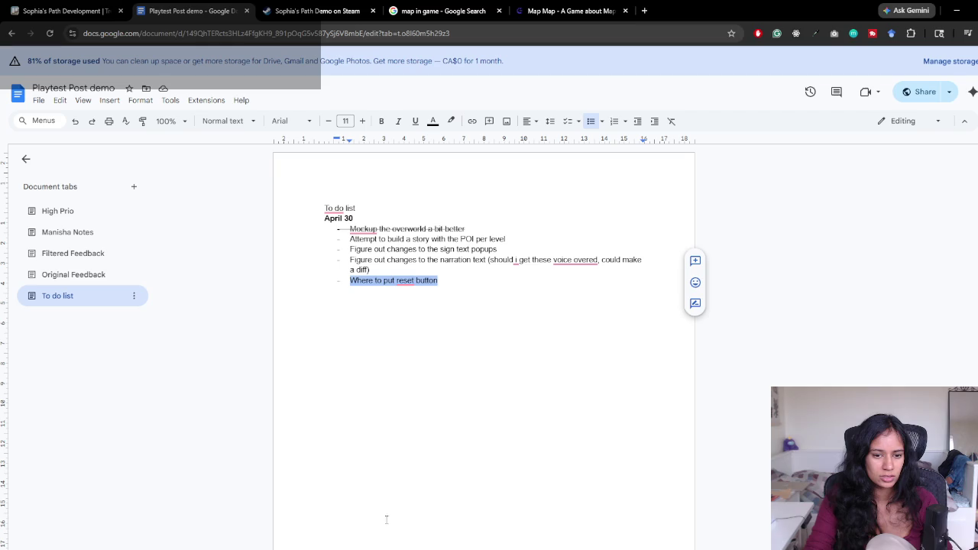
click(115, 232)
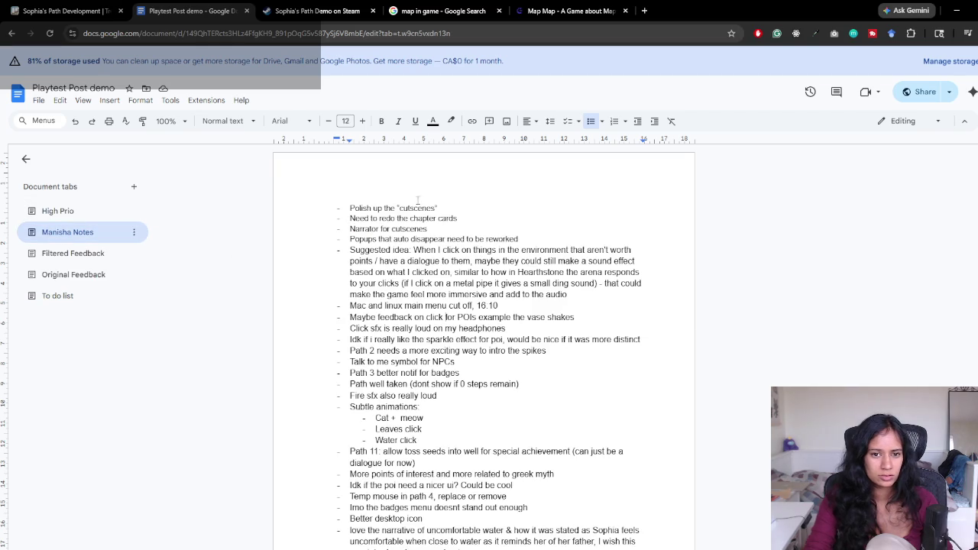
key(Home)
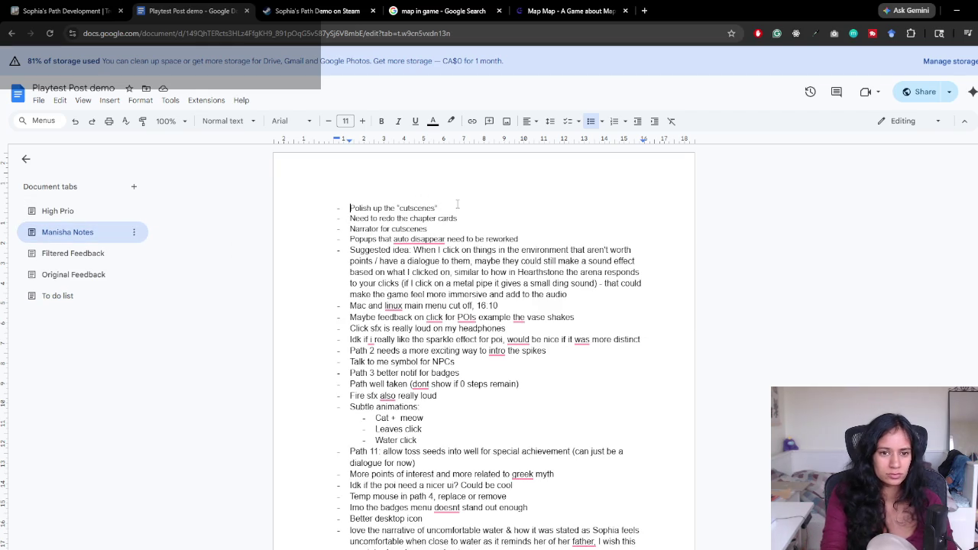
key(Return)
key(Up)
text(Tooltips )
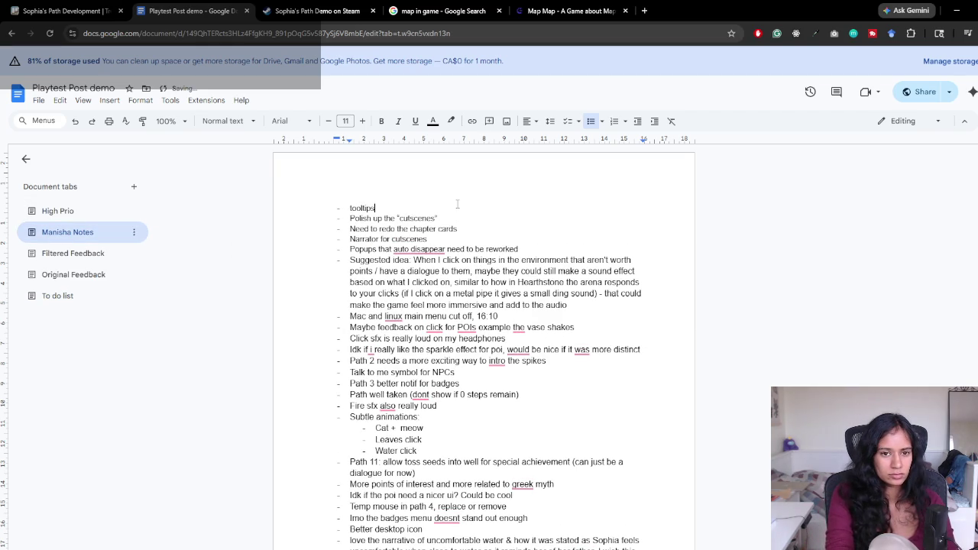
text(for more info )
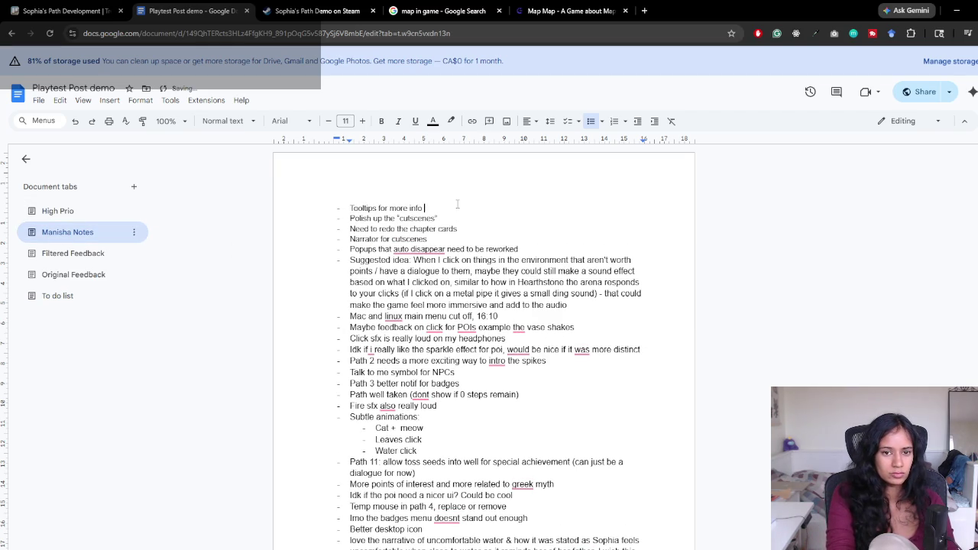
text(in places??)
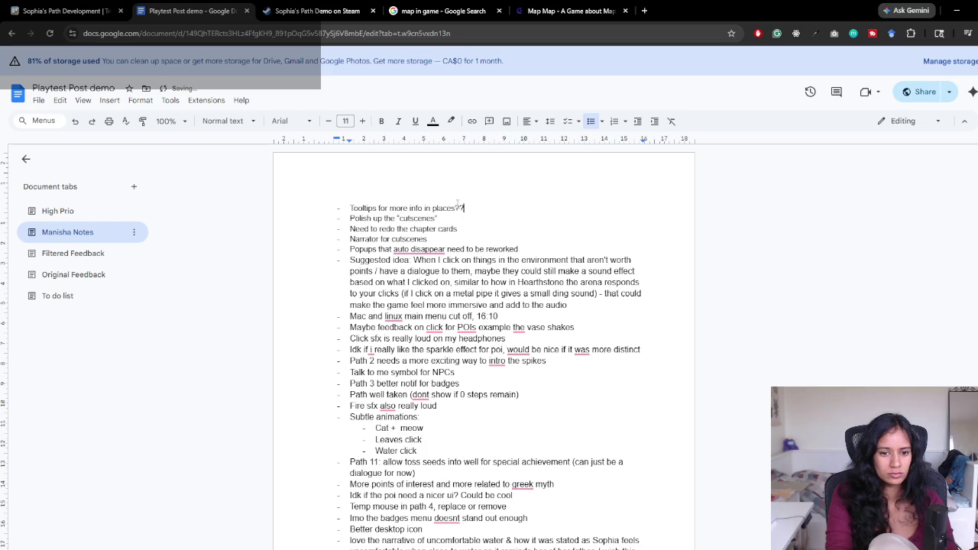
scroll(419, 423, down, 3)
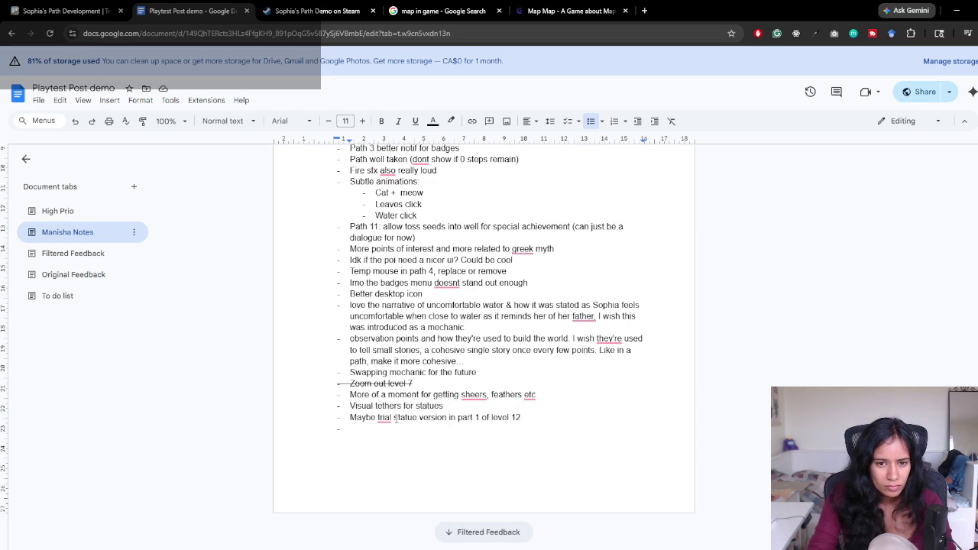
drag(362, 261, 512, 260)
- Search the document for 'poi'
click(384, 264)
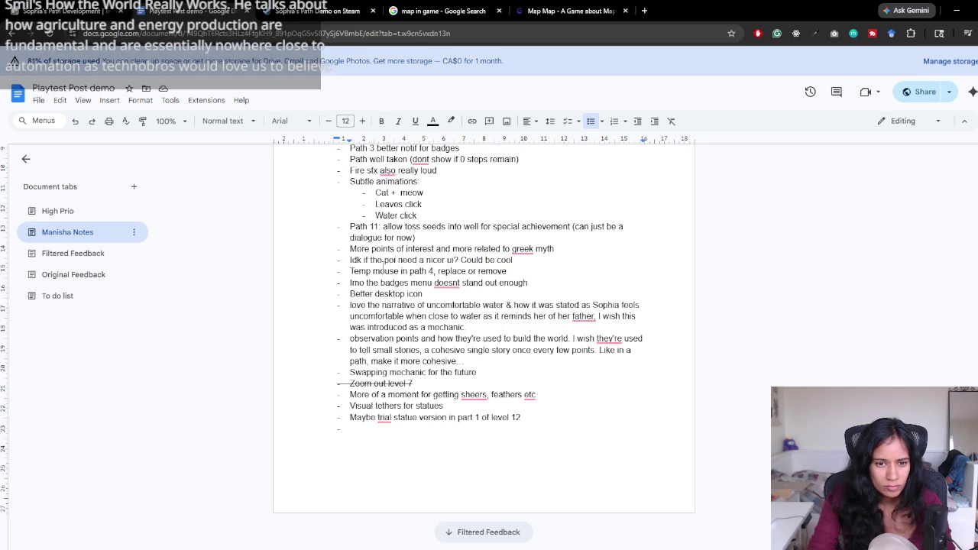
key(ctrl+f)
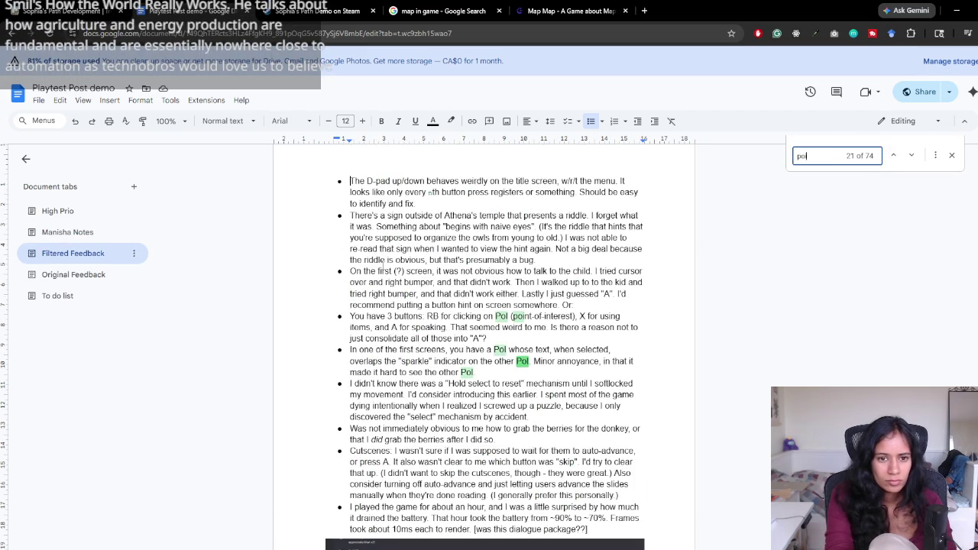
key(Escape)
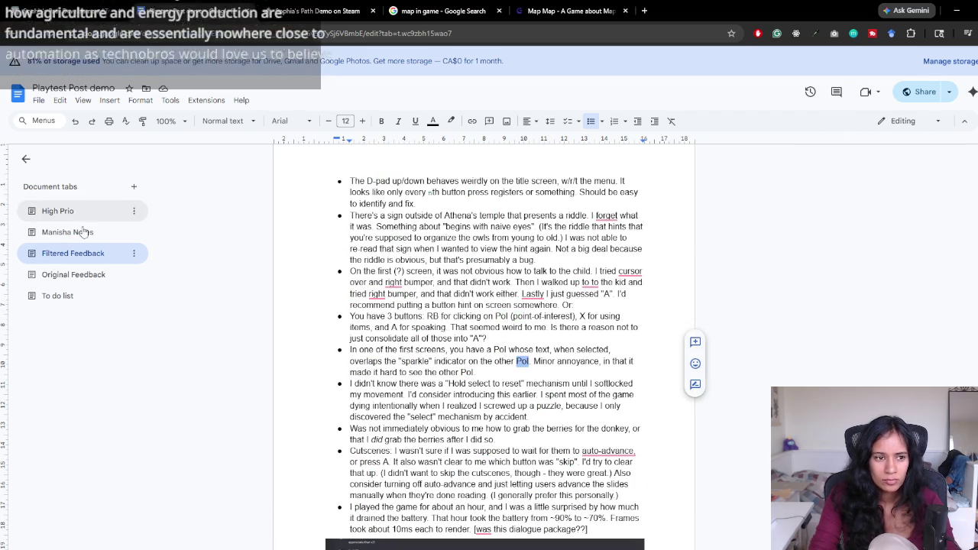
- Add a final Manisha Notes bullet: 'Poi have its own ui for collection purposes???'
click(81, 232)
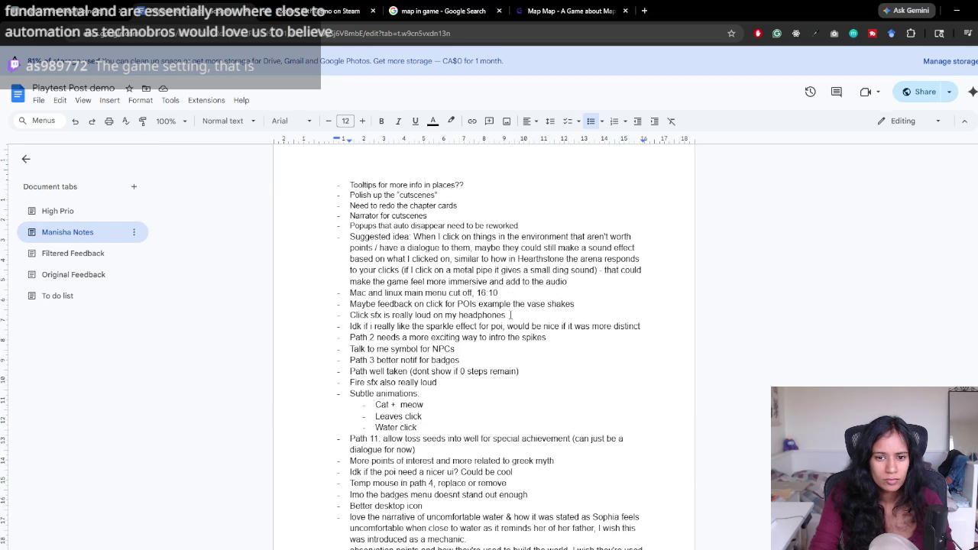
scroll(510, 315, down, 3)
click(424, 429)
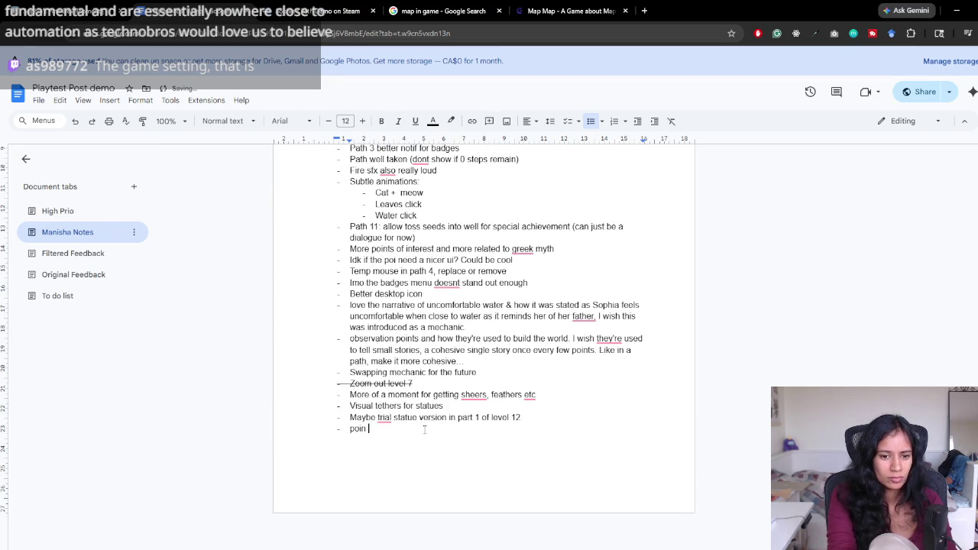
text(have its own )
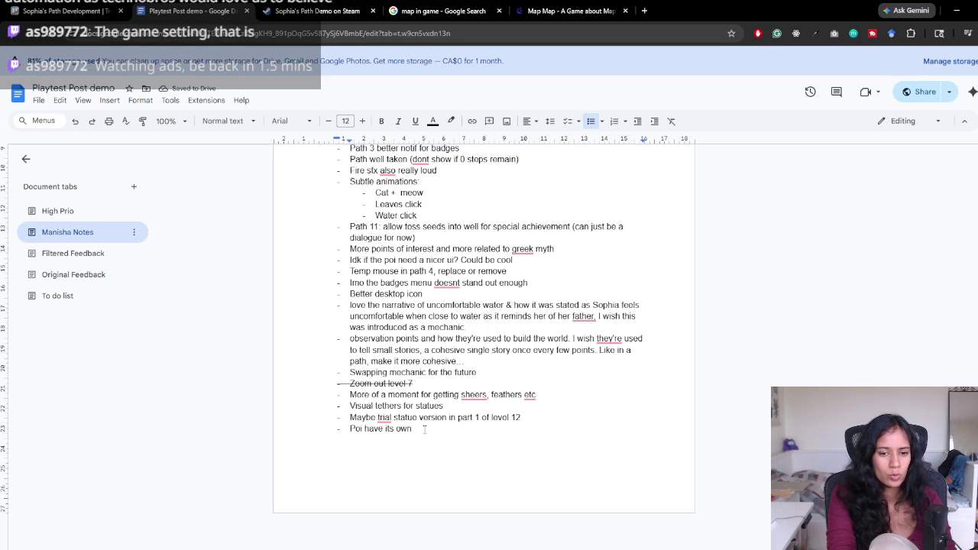
text(u)
key(BackSpace)
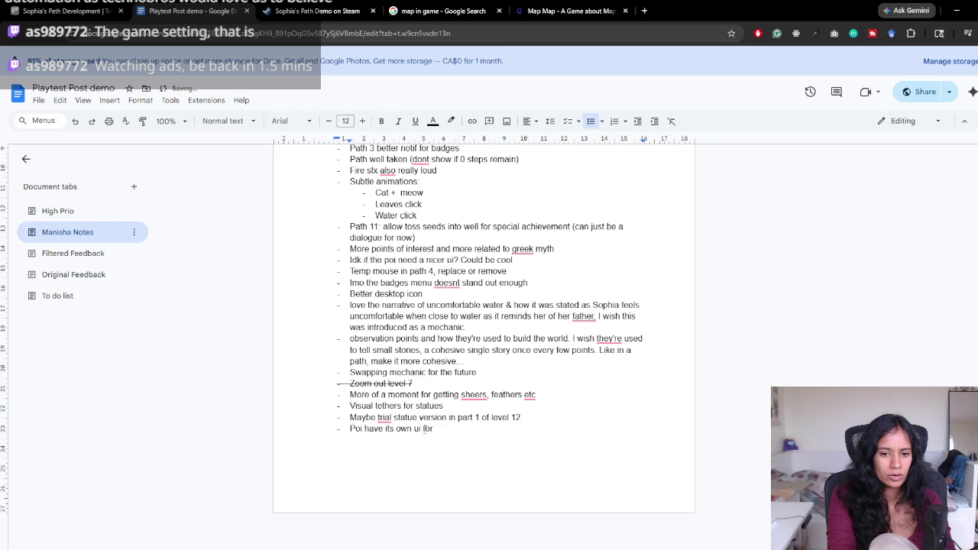
text(collection purposes???)
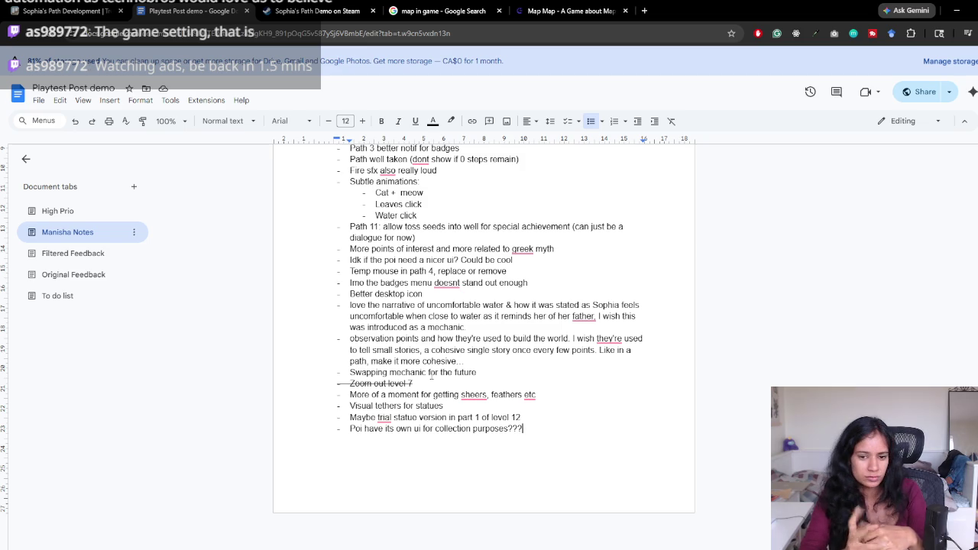
scroll(420, 304, up, 4)
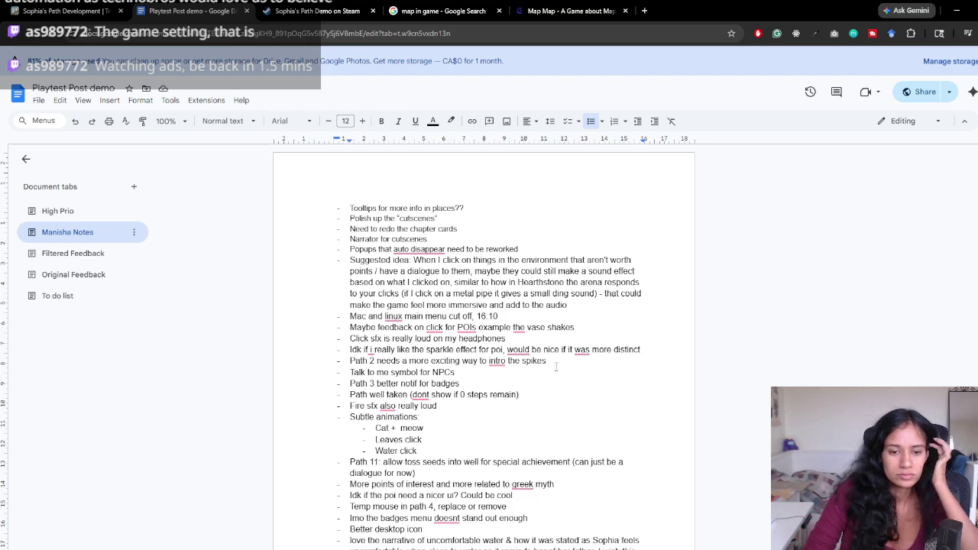
click(77, 213)
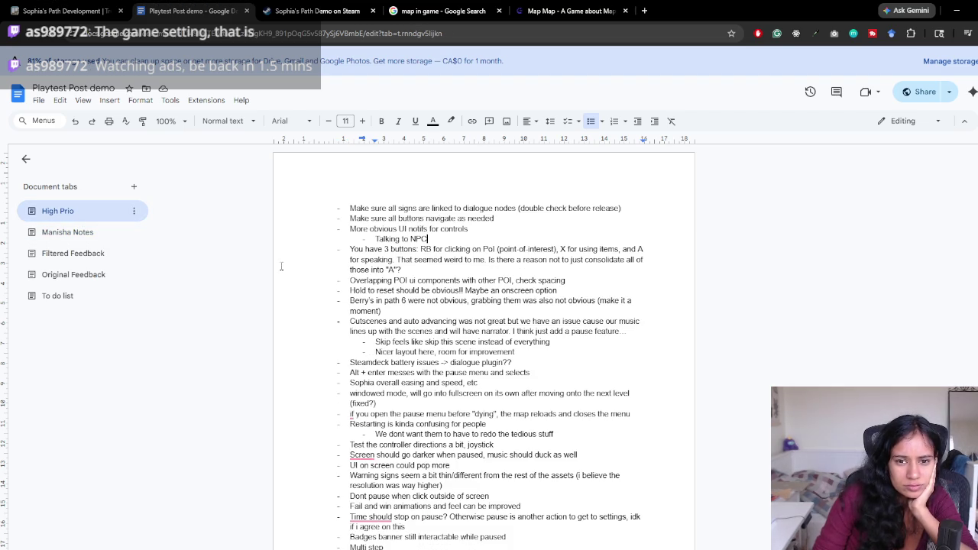
- Bold the Multi step, Undo system and Hint system items in the High Prio tab
scroll(268, 293, down, 3)
scroll(267, 292, down, 5)
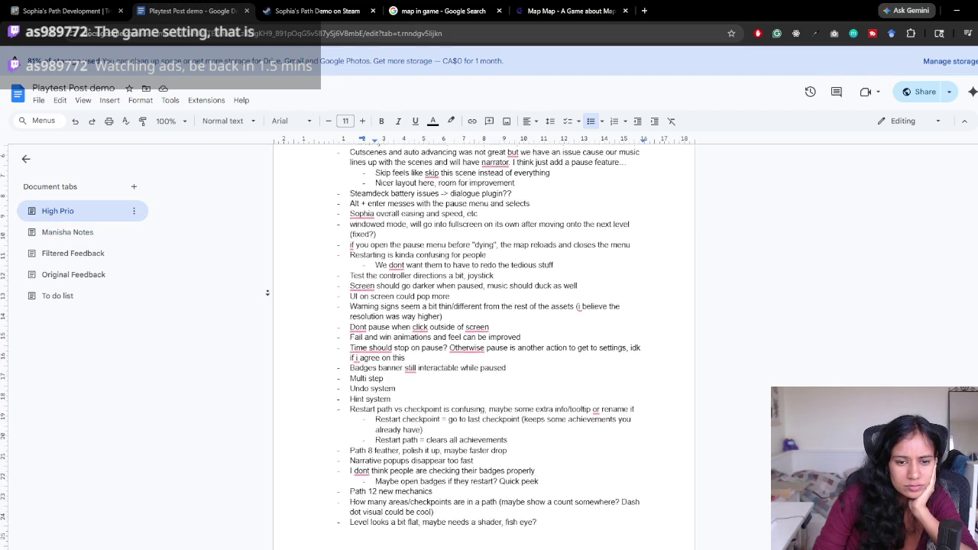
scroll(246, 267, up, 4)
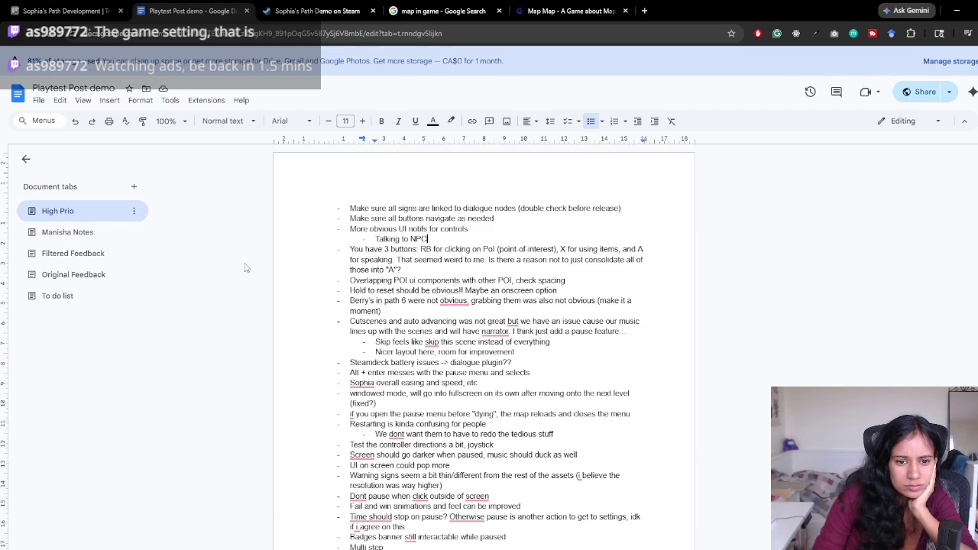
scroll(297, 338, down, 4)
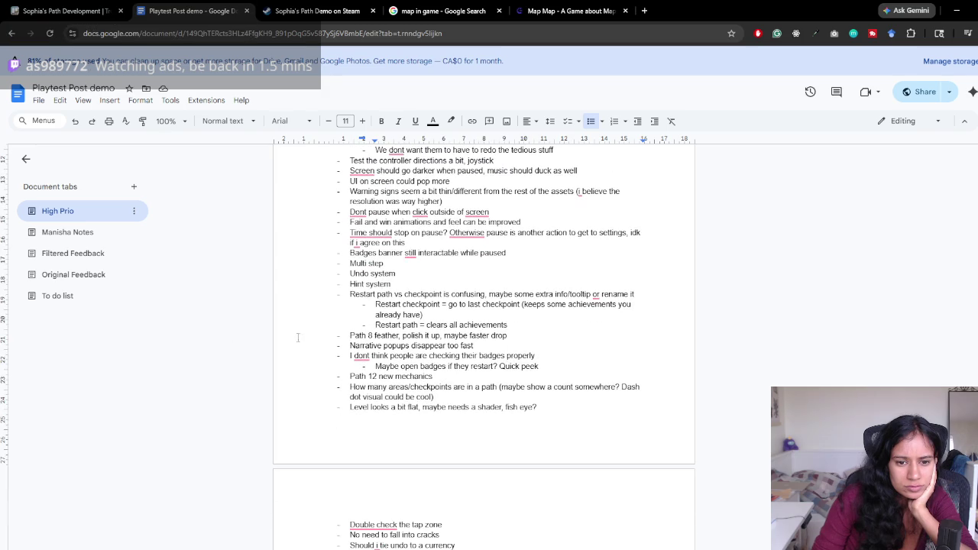
drag(406, 279, 350, 261)
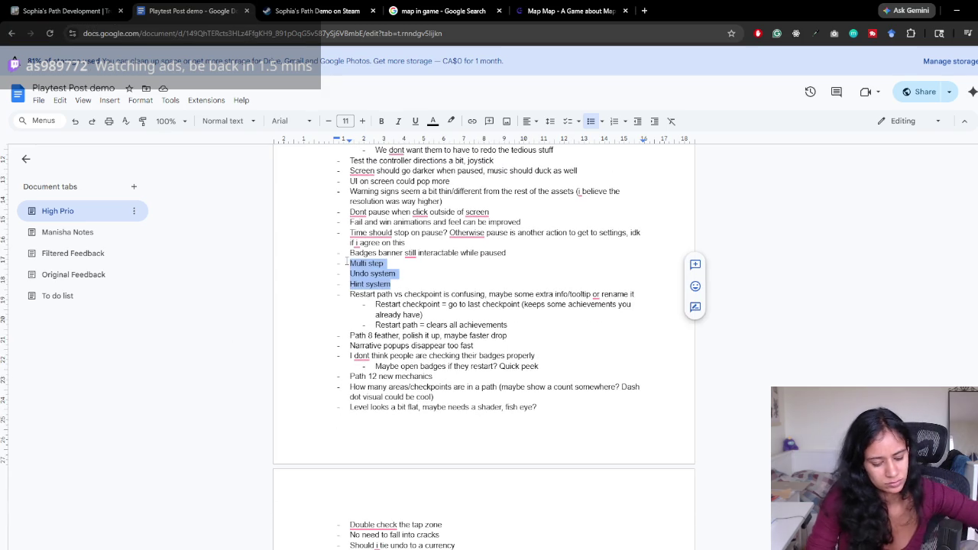
key(ctrl+b)
scroll(437, 337, up, 4)
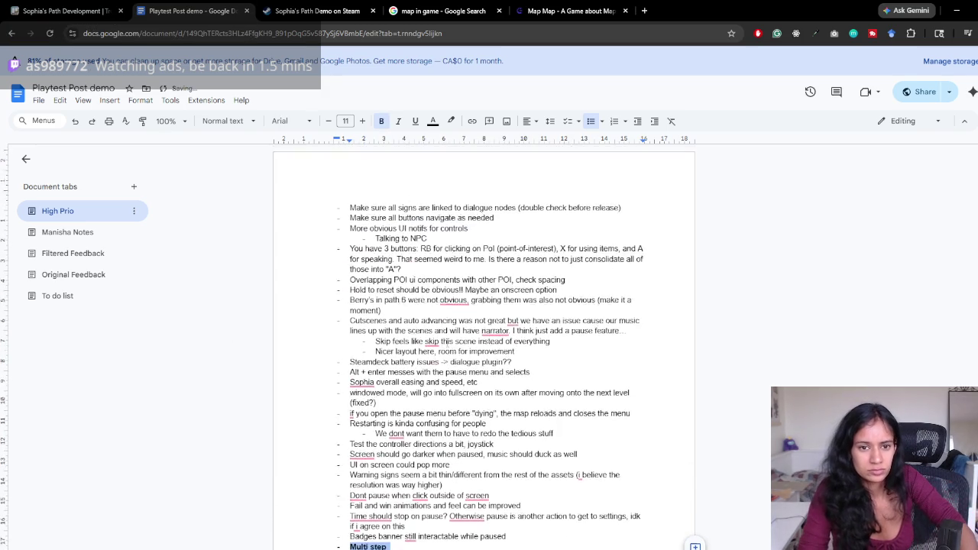
scroll(437, 336, down, 9)
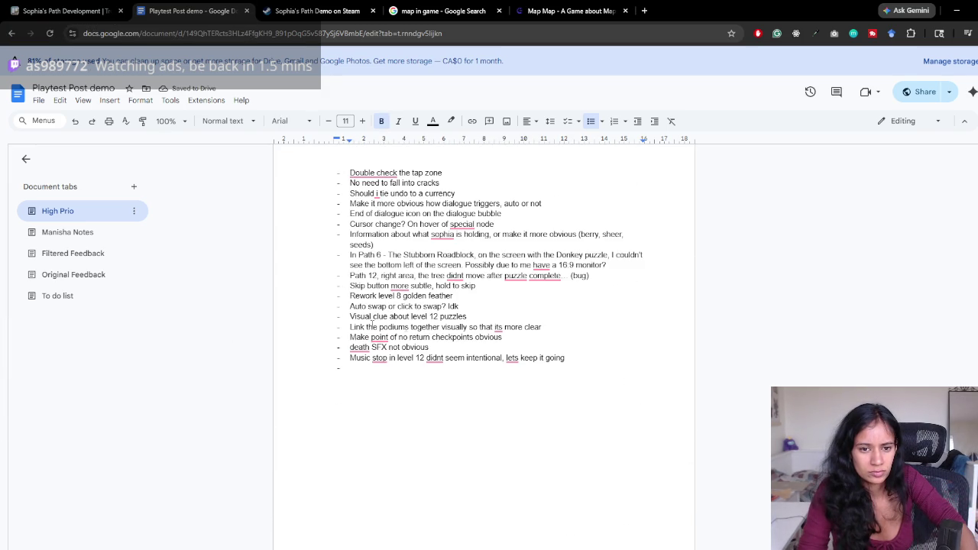
click(39, 236)
scroll(390, 183, up, 3)
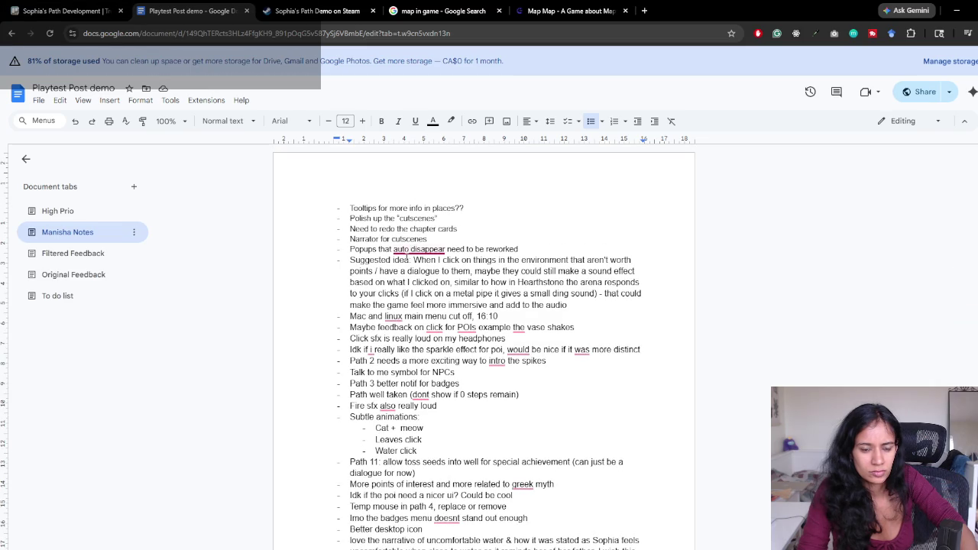
- Search the document for 'overworl' and clear the search
scroll(436, 314, down, 1)
scroll(413, 302, down, 2)
scroll(417, 302, down, 2)
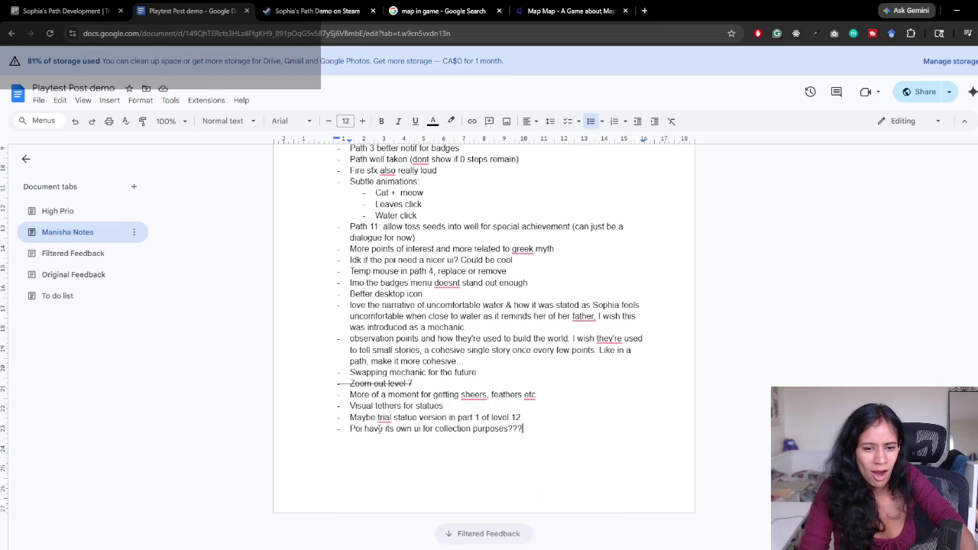
key(ctrl+f)
text(o)
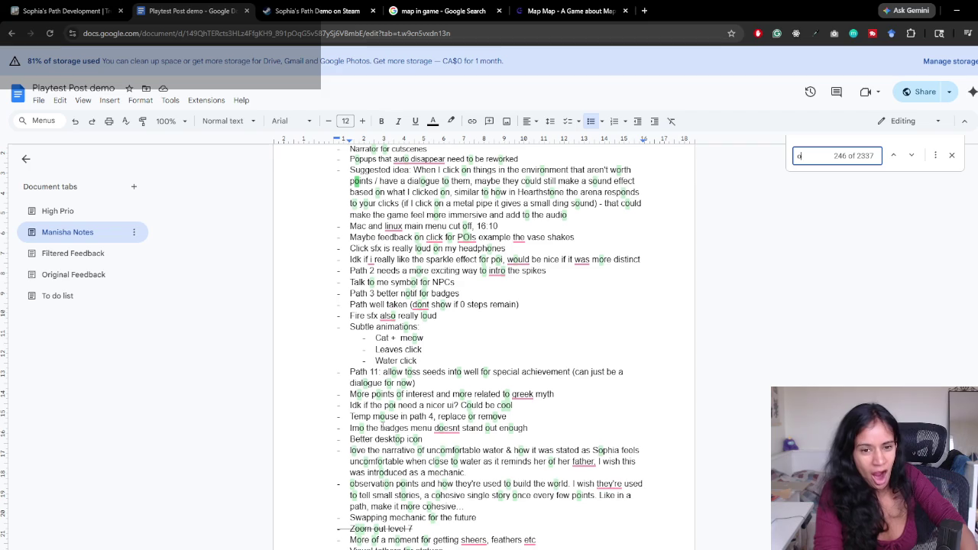
text(verworl)
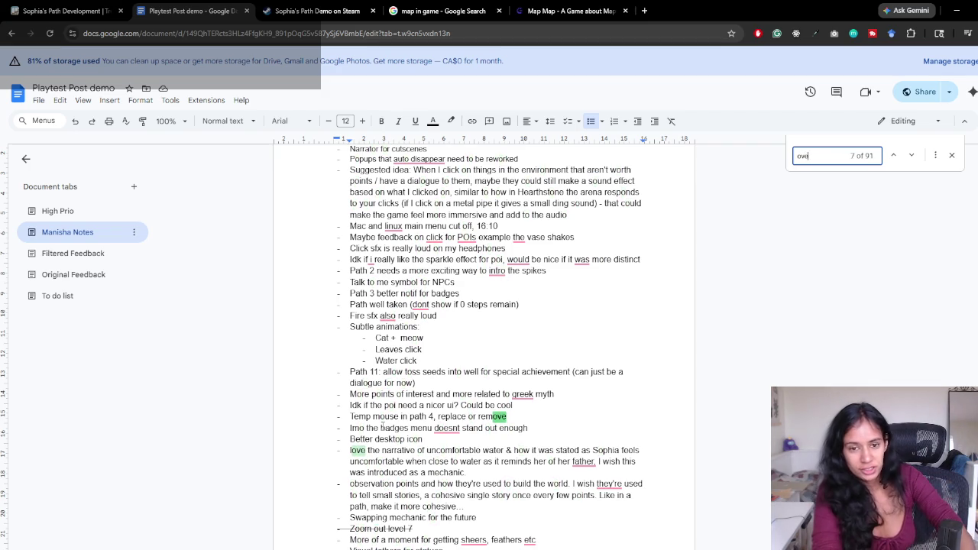
key(ctrl+a)
key(BackSpace)
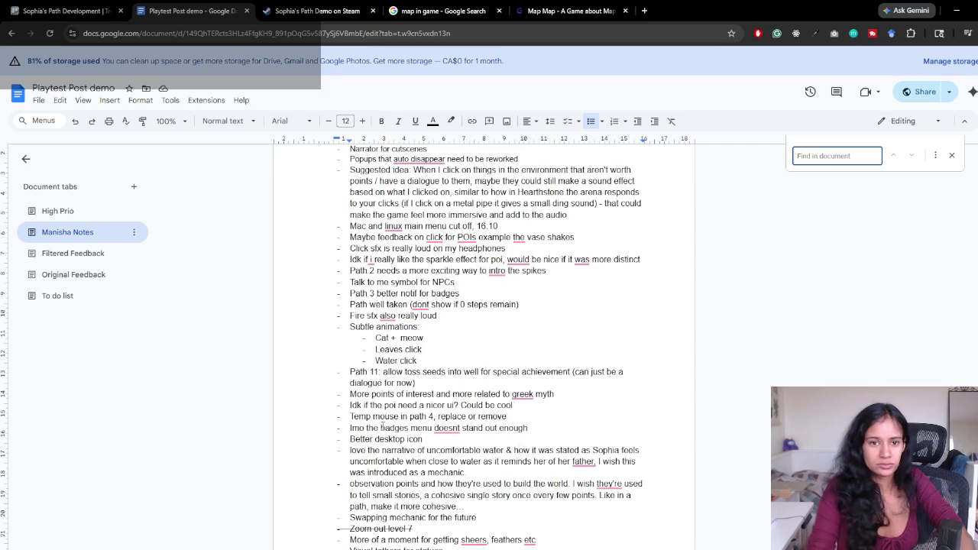
- Add a bold 'overworld' bullet at the end of Manisha Notes
scroll(383, 427, down, 2)
click(384, 428)
click(543, 429)
key(Return)
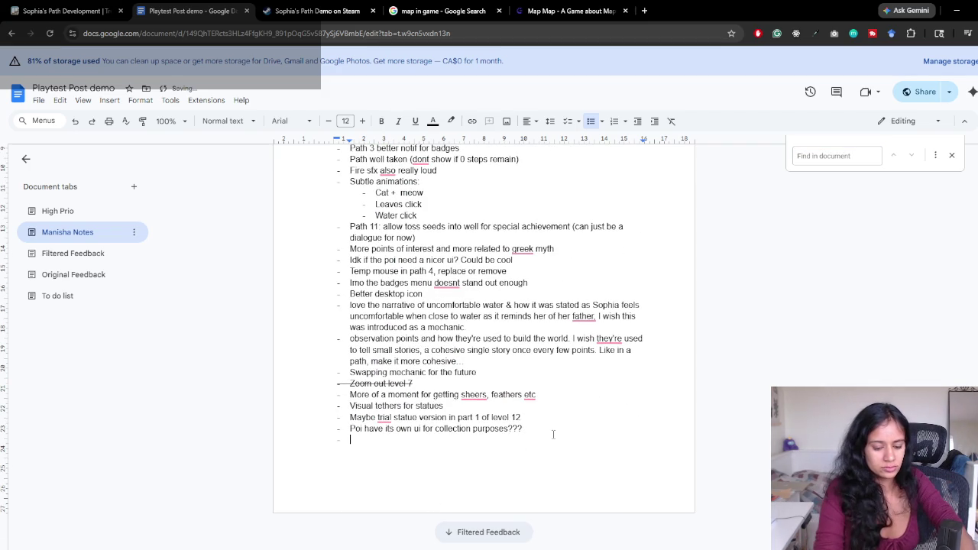
text(overworld)
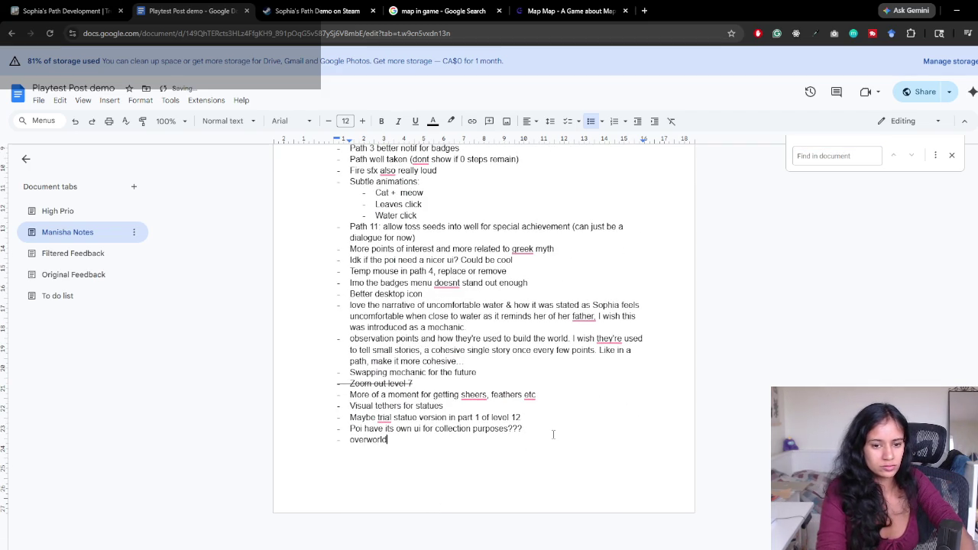
double_click(364, 439)
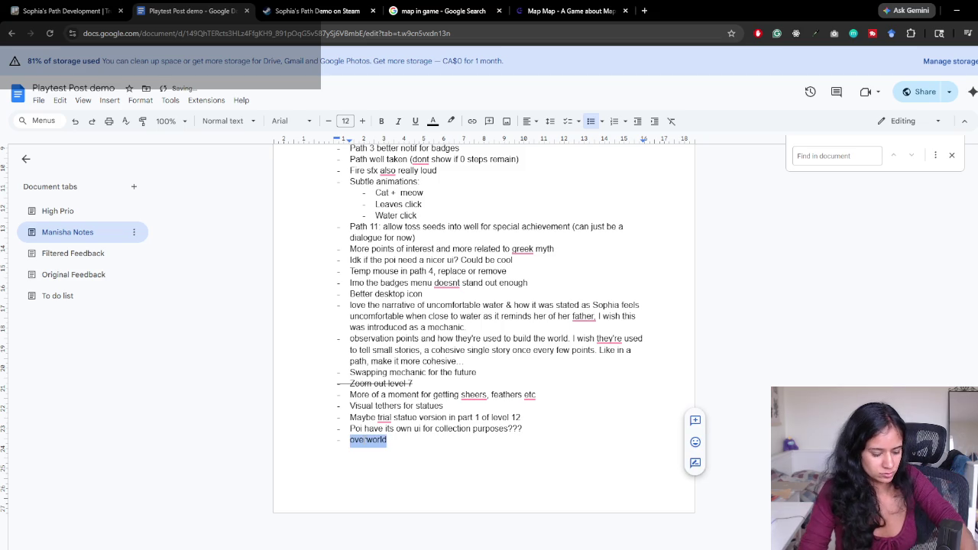
key(ctrl+b)
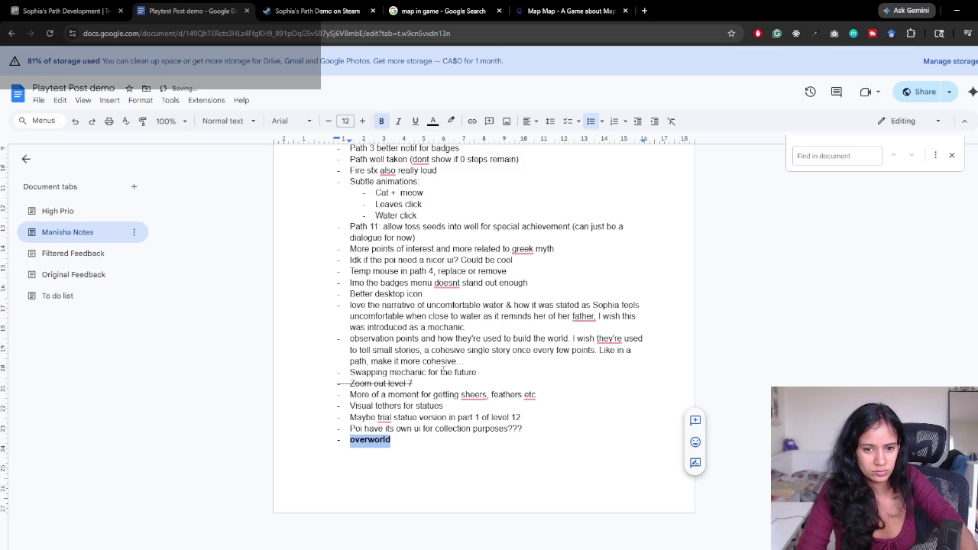
click(444, 371)
- Move the To do list tab to the top of the document tabs
scroll(443, 371, up, 2)
mouse_move(447, 337)
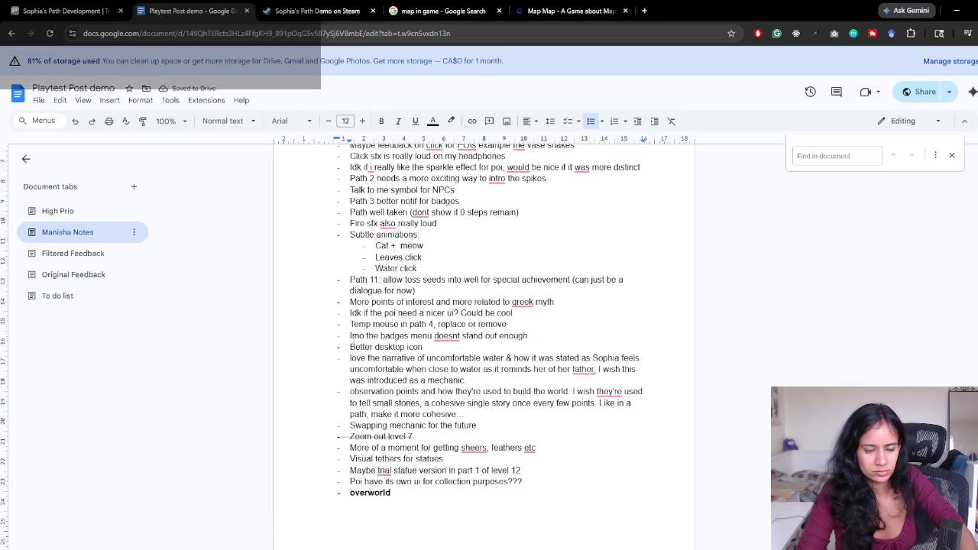
mouse_move(78, 296)
mouse_down()
mouse_move(86, 207)
mouse_move(98, 221)
mouse_up()
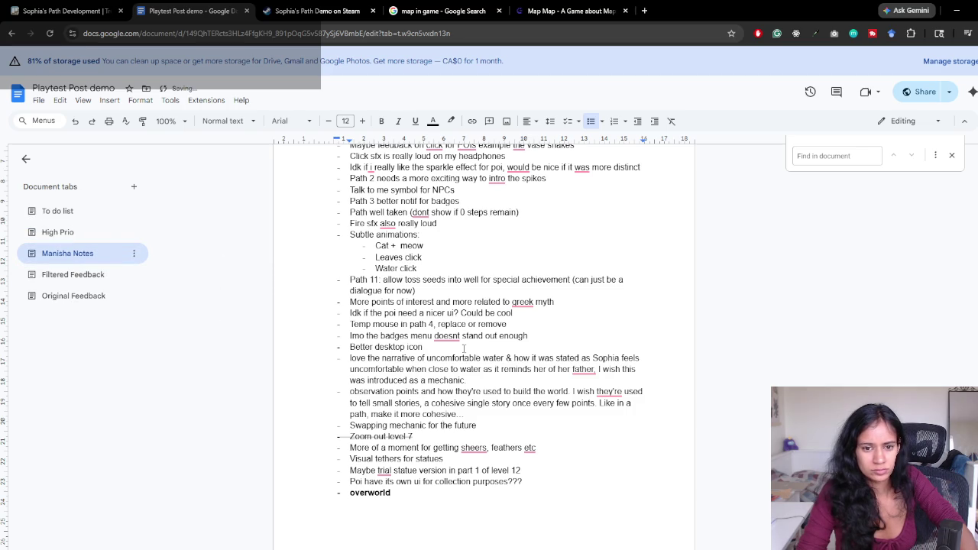
scroll(447, 369, up, 1)
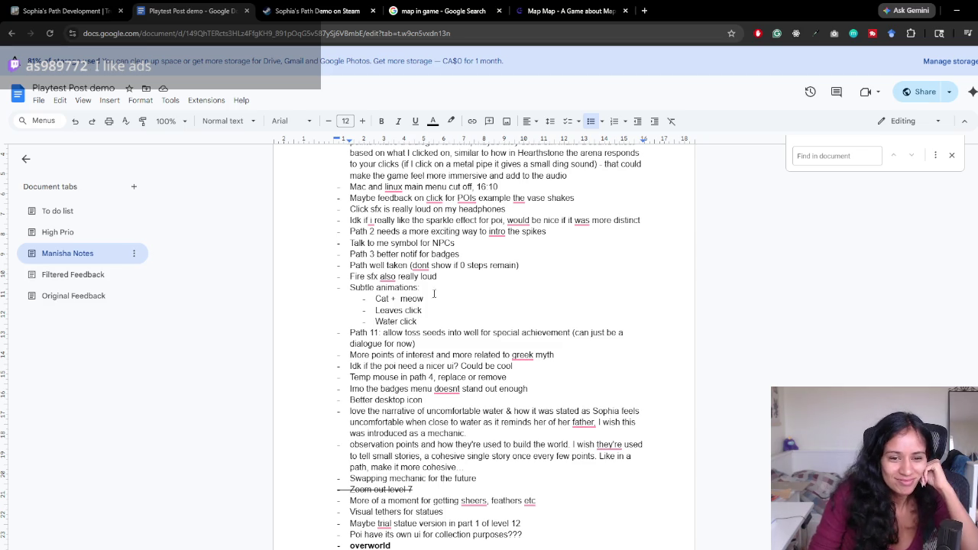
scroll(423, 304, up, 3)
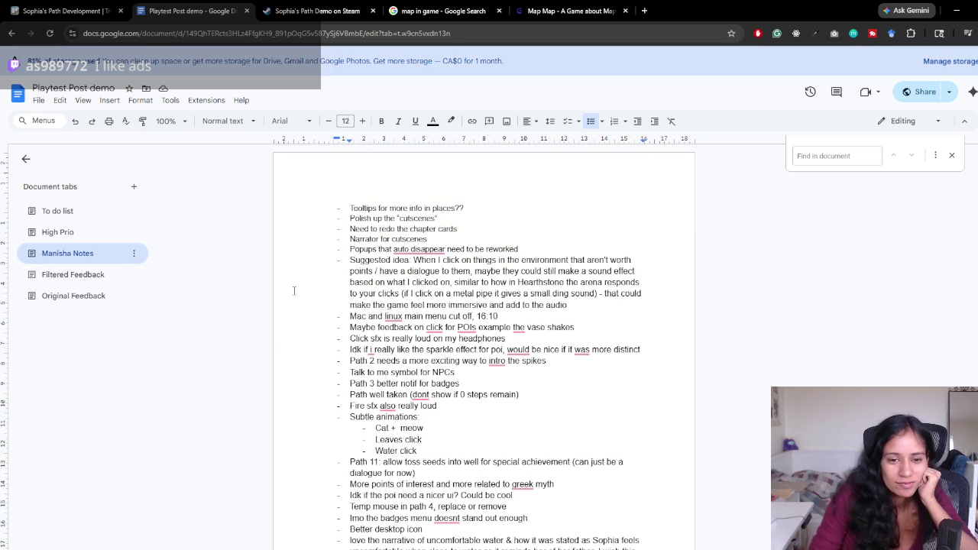
scroll(350, 313, down, 1)
drag(369, 320, 461, 320)
click(461, 320)
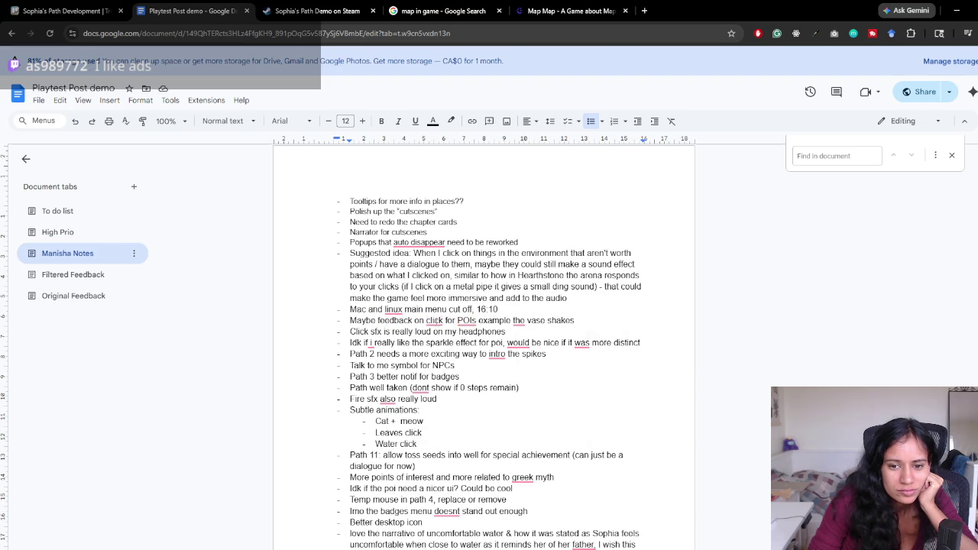
drag(574, 321, 419, 320)
click(424, 309)
drag(365, 365, 459, 365)
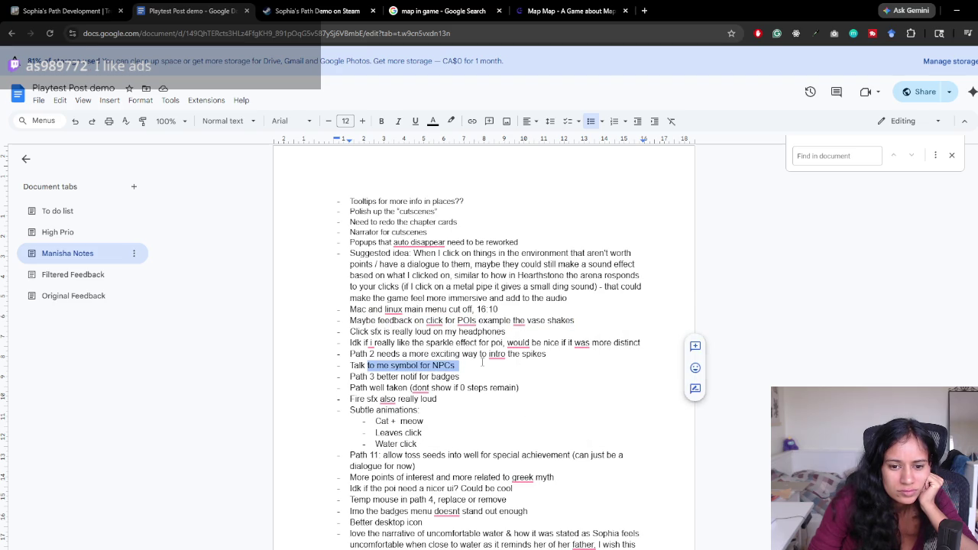
click(481, 362)
scroll(428, 376, down, 1)
scroll(427, 377, down, 3)
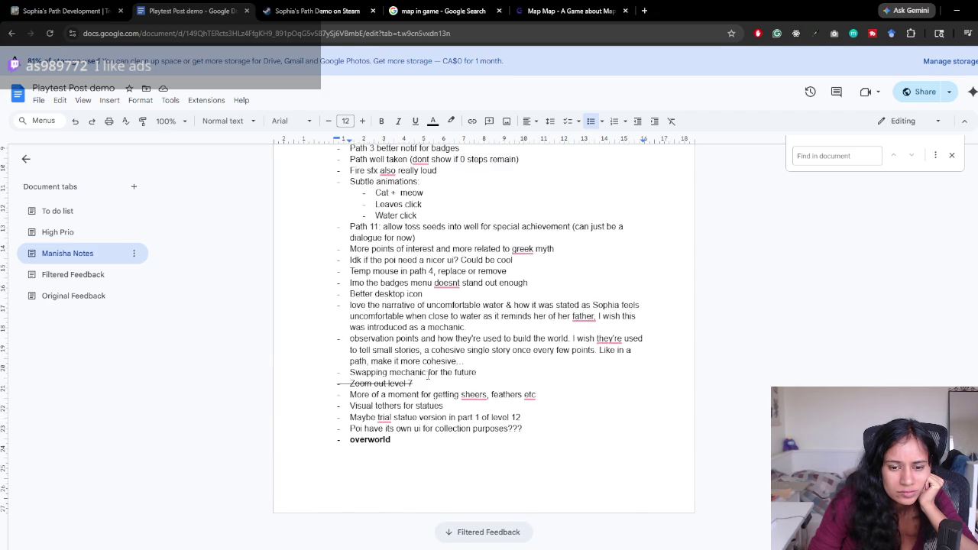
scroll(427, 377, up, 3)
- In the High Prio tab, make the 'Rework level 8 golden feather' line bold
click(57, 232)
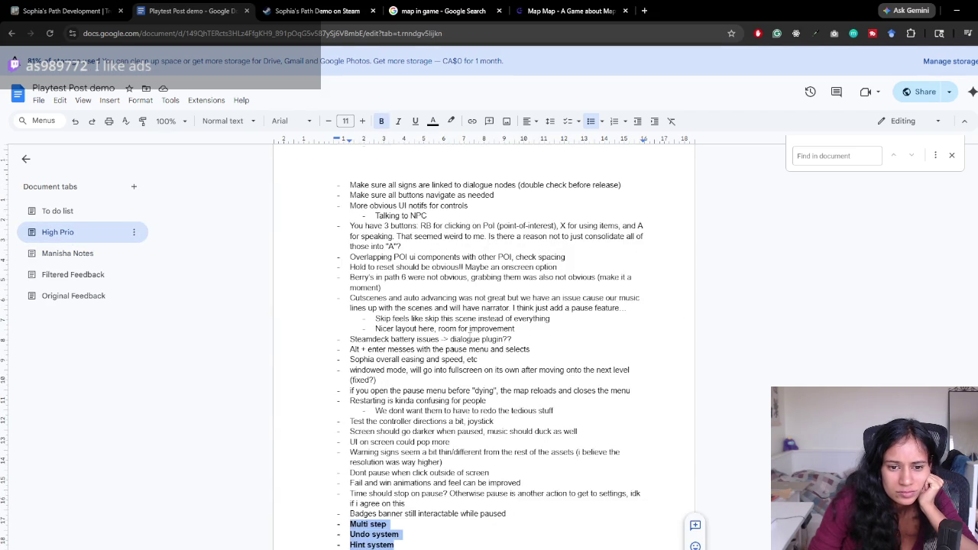
scroll(469, 334, down, 8)
click(405, 344)
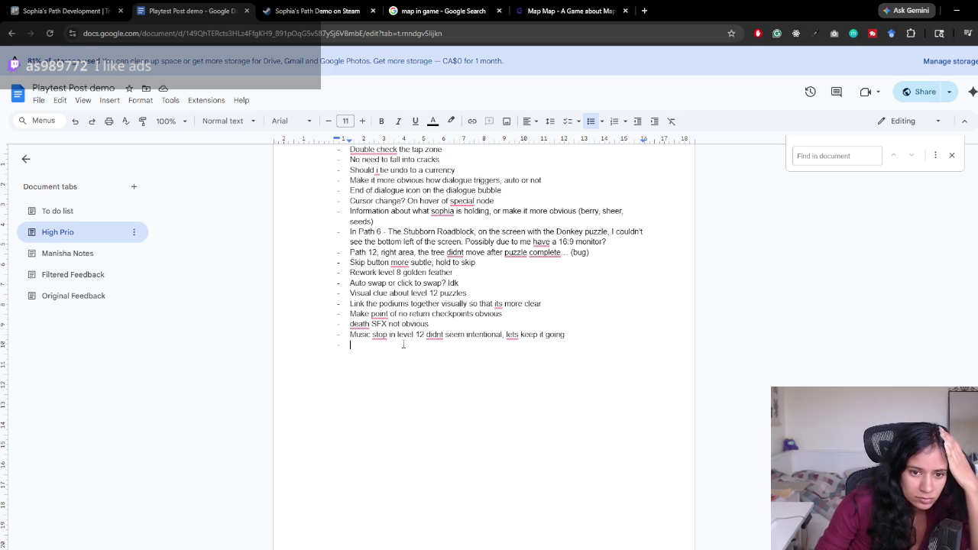
drag(469, 273, 333, 273)
key(ctrl+b)
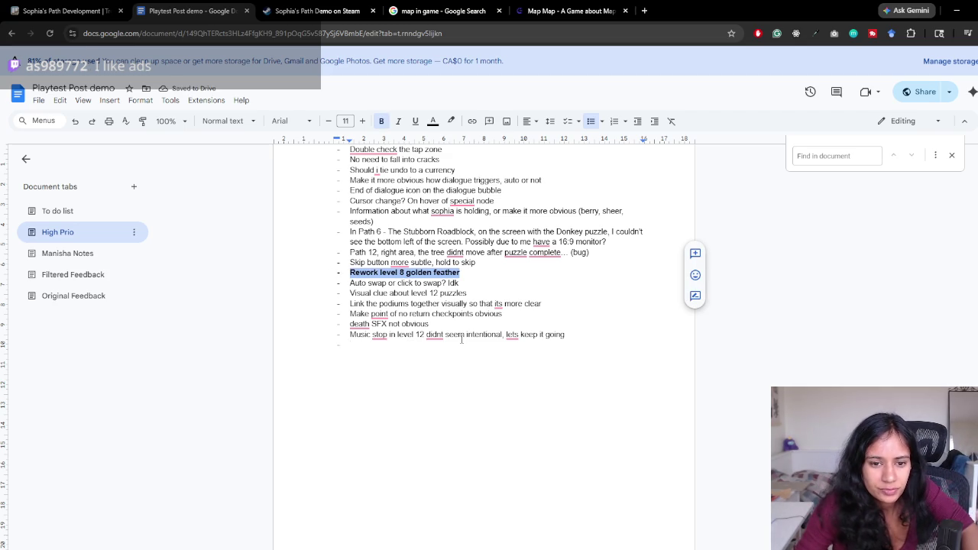
- Read through the High Prio notes, including the no-return checkpoints note, scrolling up and down
drag(409, 313, 506, 314)
click(512, 312)
scroll(512, 313, up, 3)
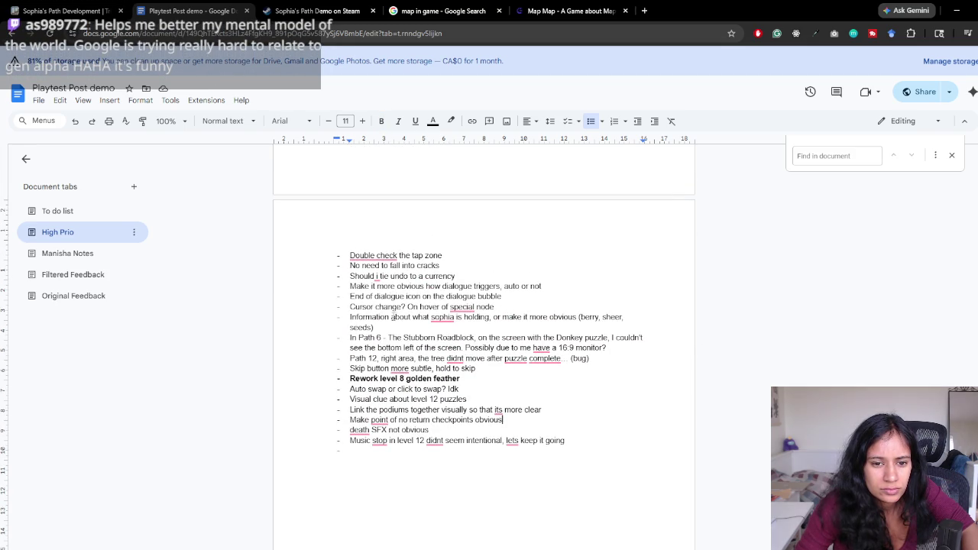
scroll(393, 302, up, 10)
scroll(390, 332, up, 2)
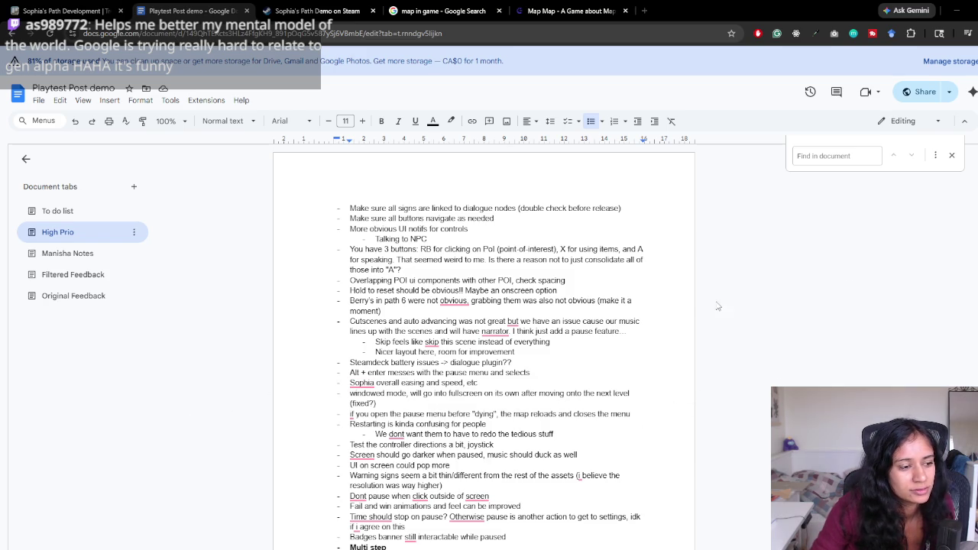
scroll(591, 308, down, 1)
scroll(286, 336, down, 2)
scroll(286, 336, up, 2)
scroll(286, 336, down, 3)
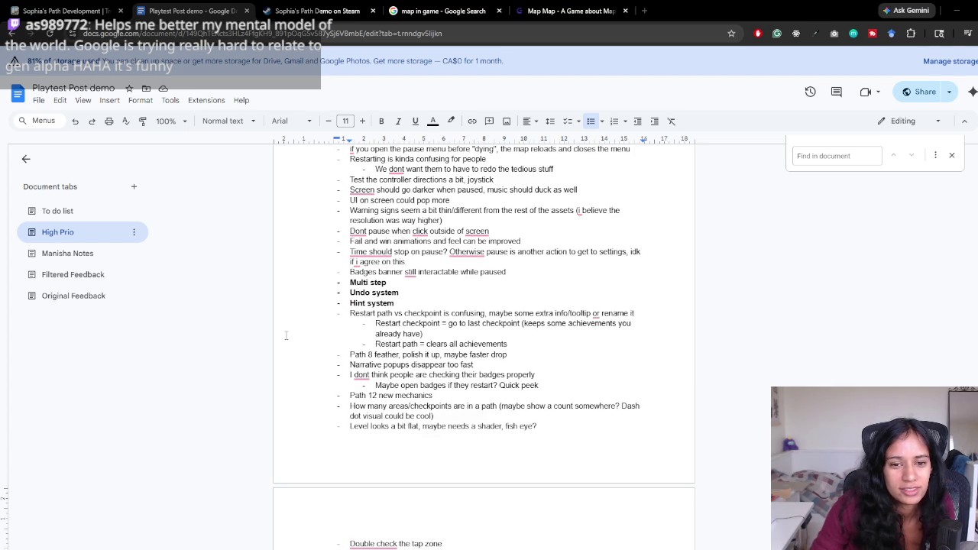
scroll(461, 304, up, 2)
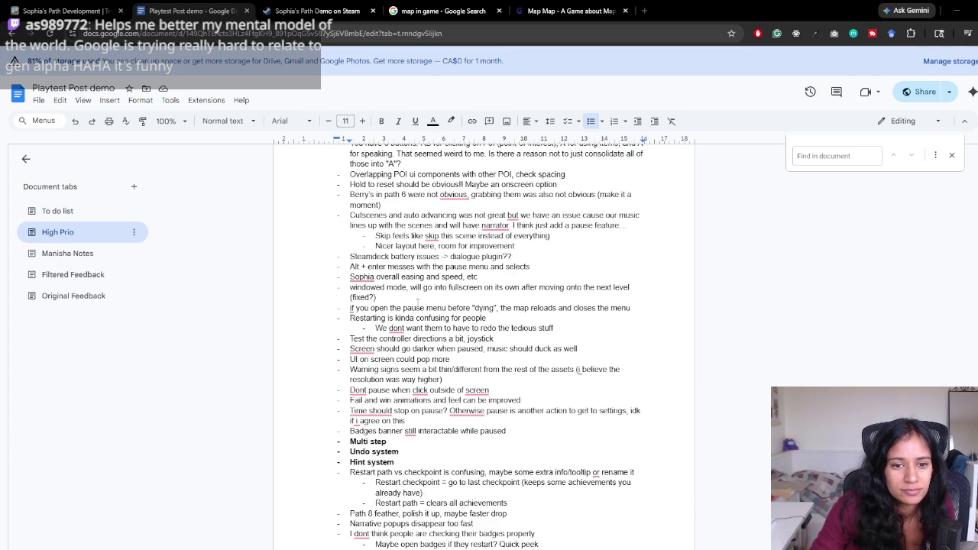
scroll(418, 301, up, 2)
scroll(412, 307, down, 2)
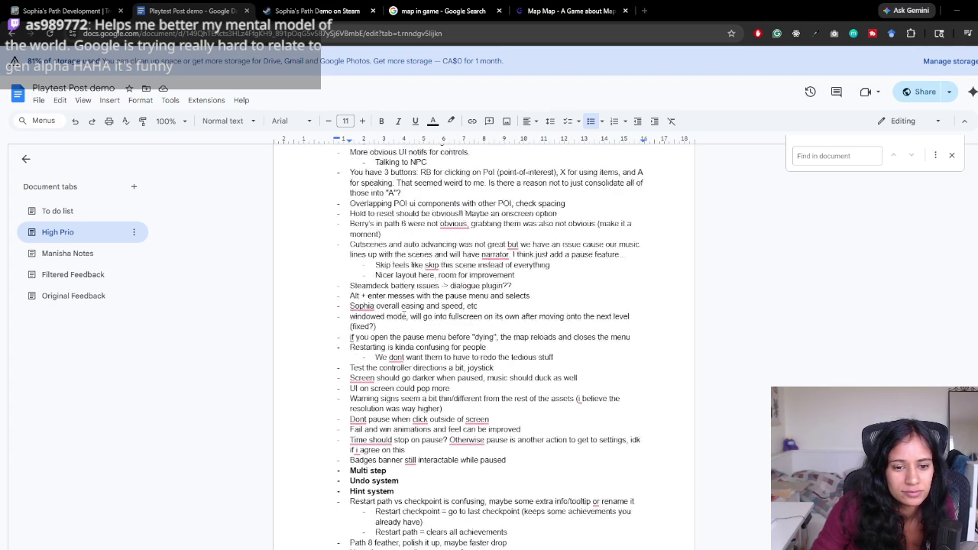
- Make the windowed mode fullscreen note bold
drag(350, 256, 535, 266)
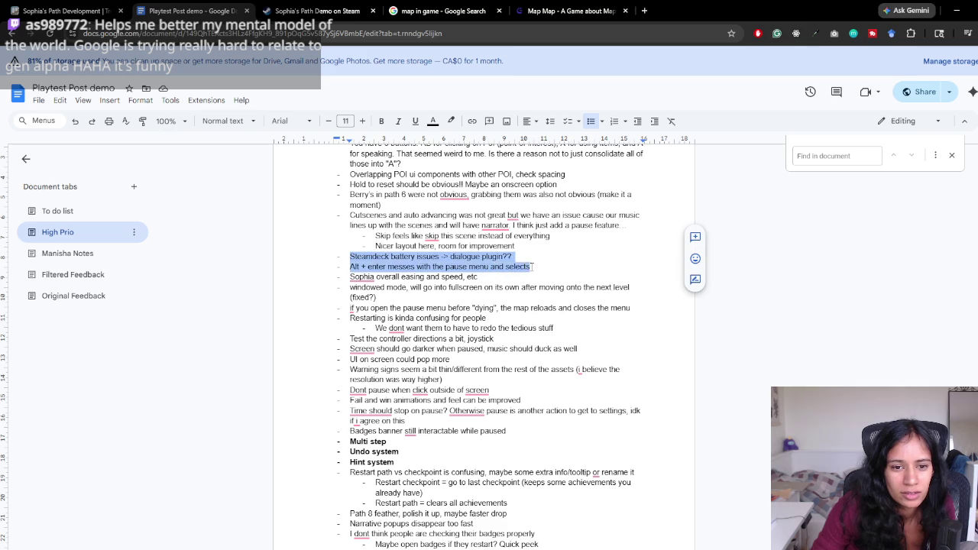
click(530, 267)
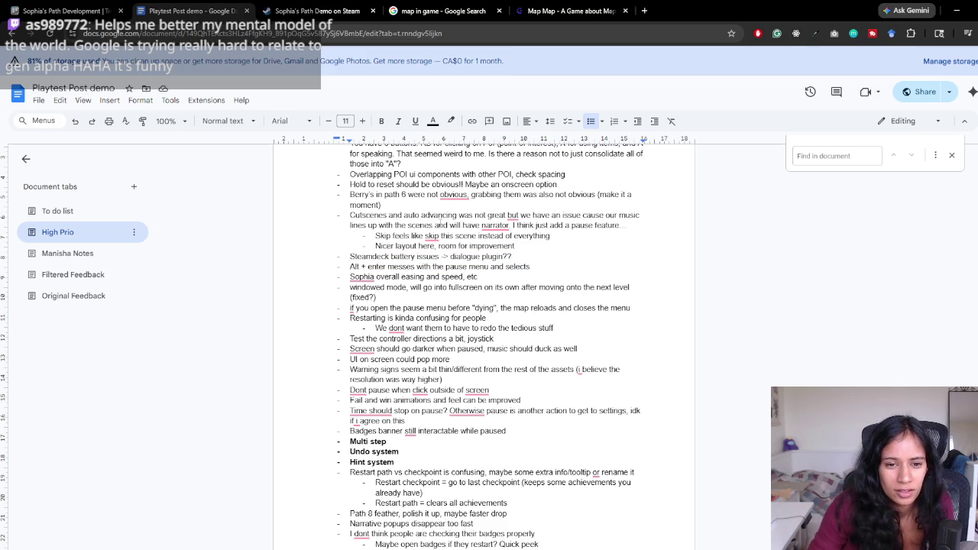
drag(350, 288, 397, 298)
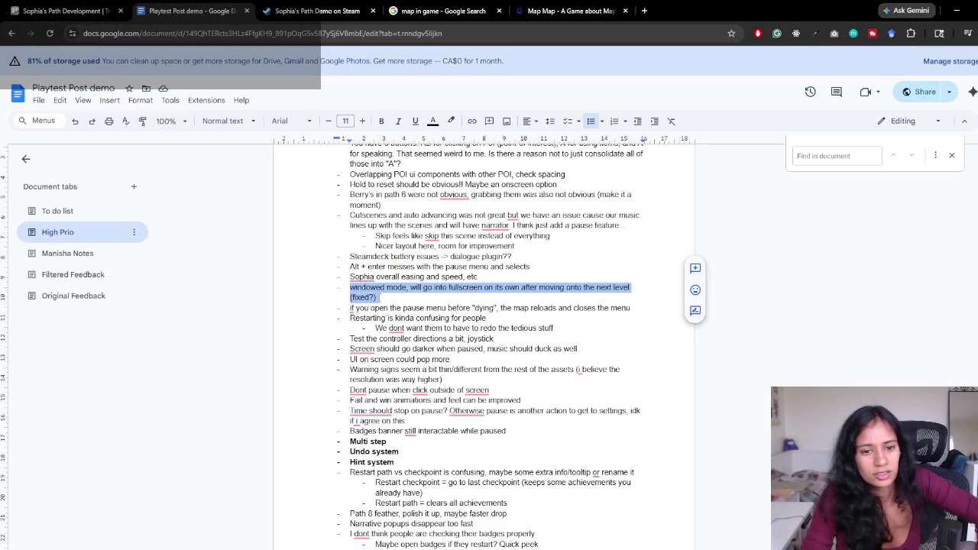
key(ctrl+b)
click(513, 257)
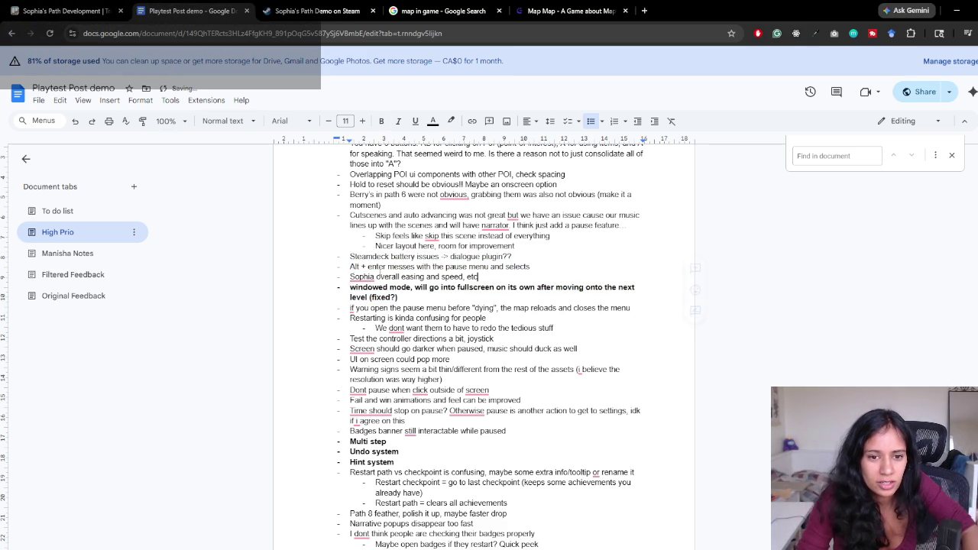
- Review the Steamdeck battery note and the rest of the High Prio list
mouse_move(514, 257)
mouse_down()
mouse_move(374, 257)
mouse_move(477, 277)
mouse_move(550, 270)
mouse_up()
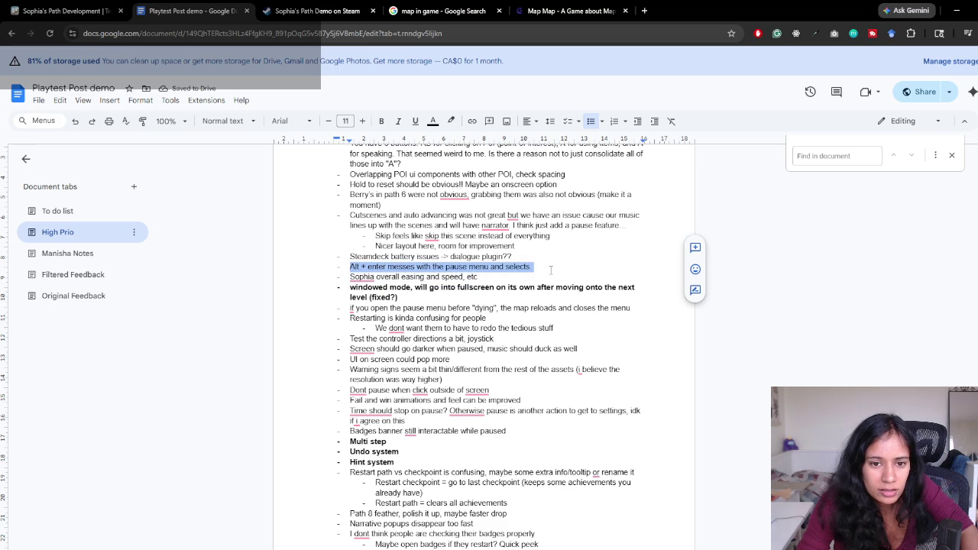
click(530, 278)
scroll(530, 277, up, 1)
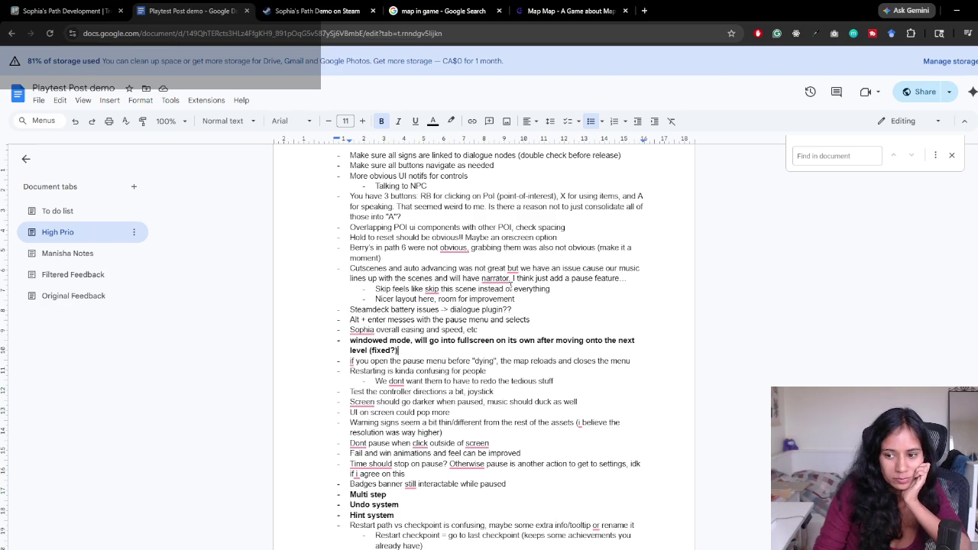
scroll(510, 288, down, 4)
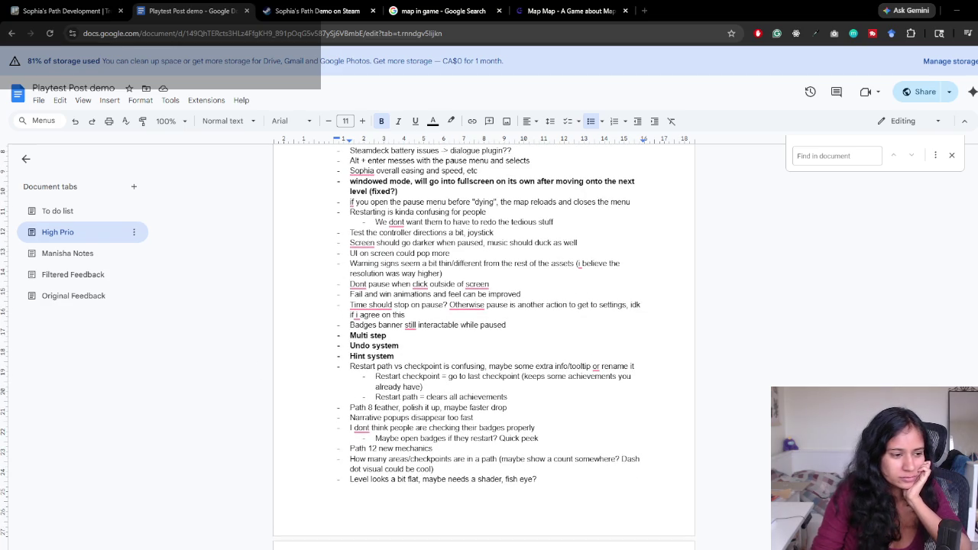
scroll(505, 427, down, 1)
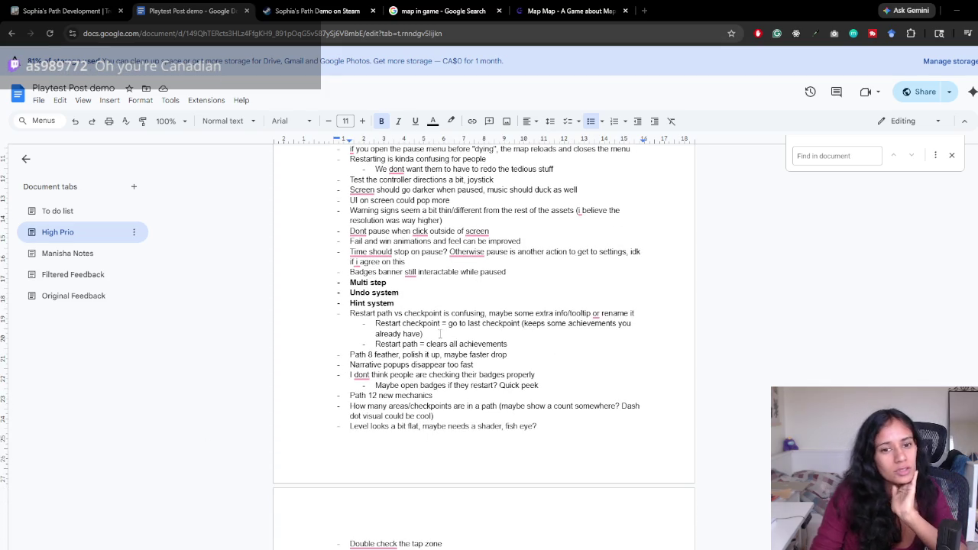
scroll(440, 334, up, 3)
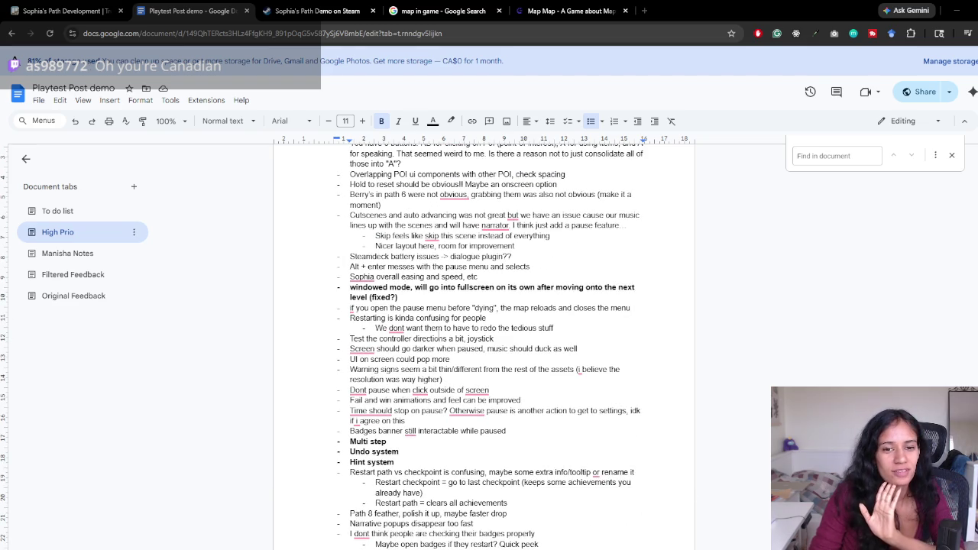
scroll(440, 338, up, 1)
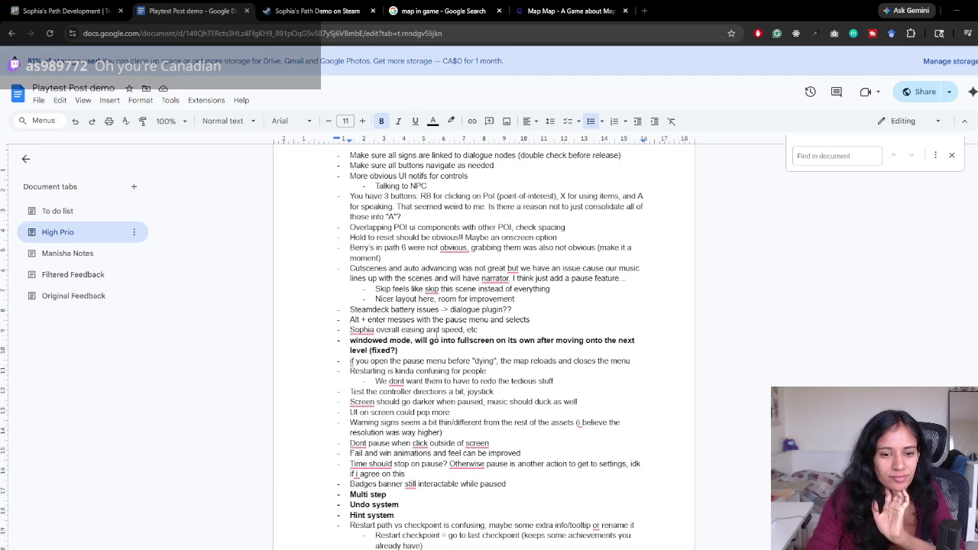
scroll(436, 336, down, 1)
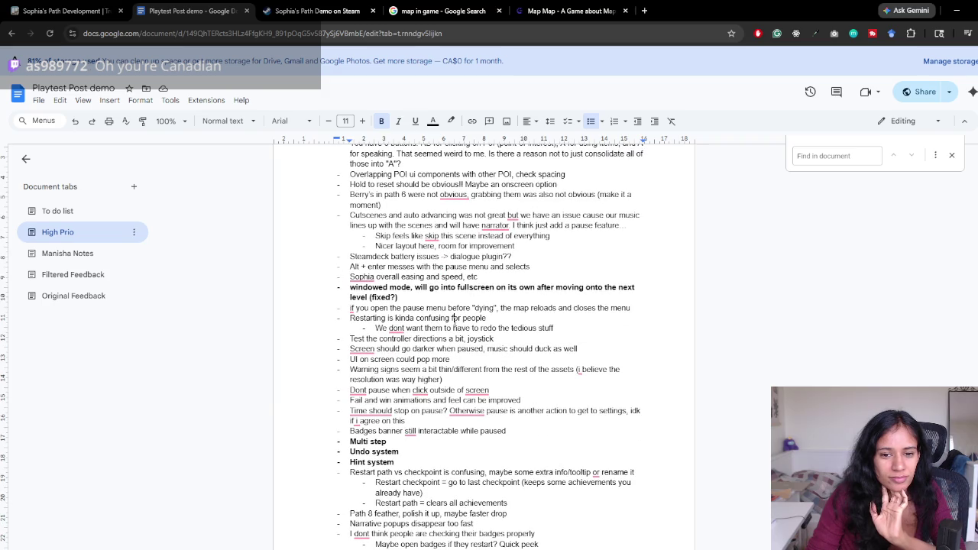
- Put the caret after 'stuff' on the Restarting lines and return to the Unity editor
click(486, 319)
drag(351, 318, 554, 327)
click(554, 328)
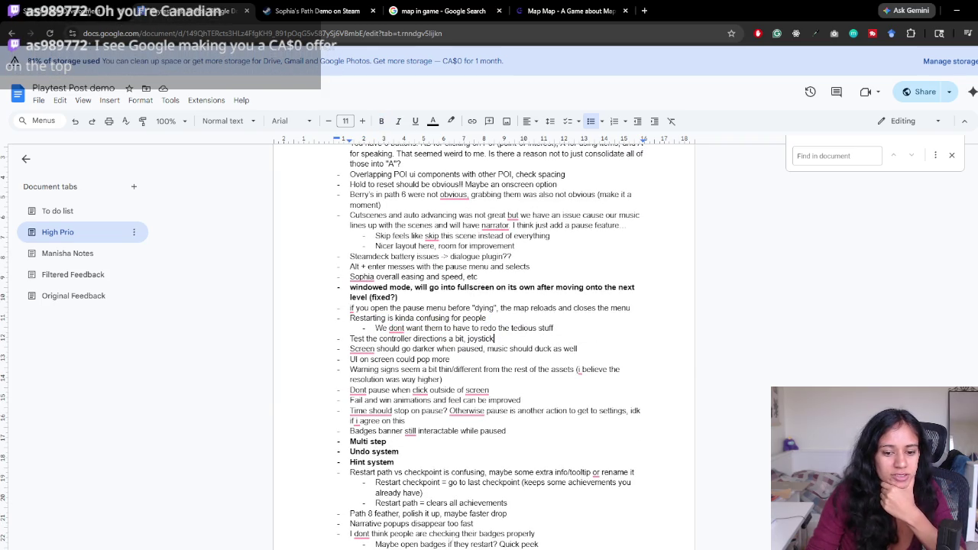
key(alt+Tab)
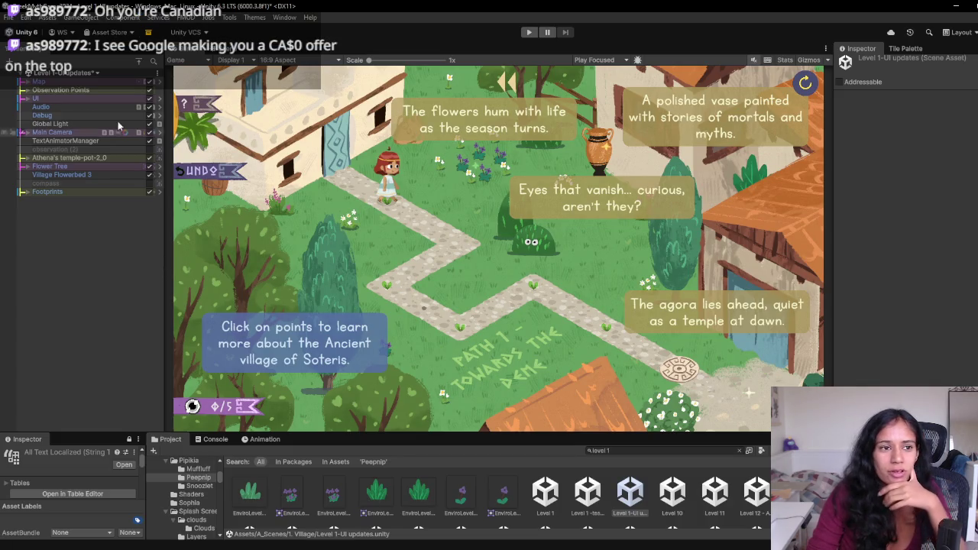
- Deselect the scene asset in the Hierarchy and go back to the Playtest Post demo document
click(90, 260)
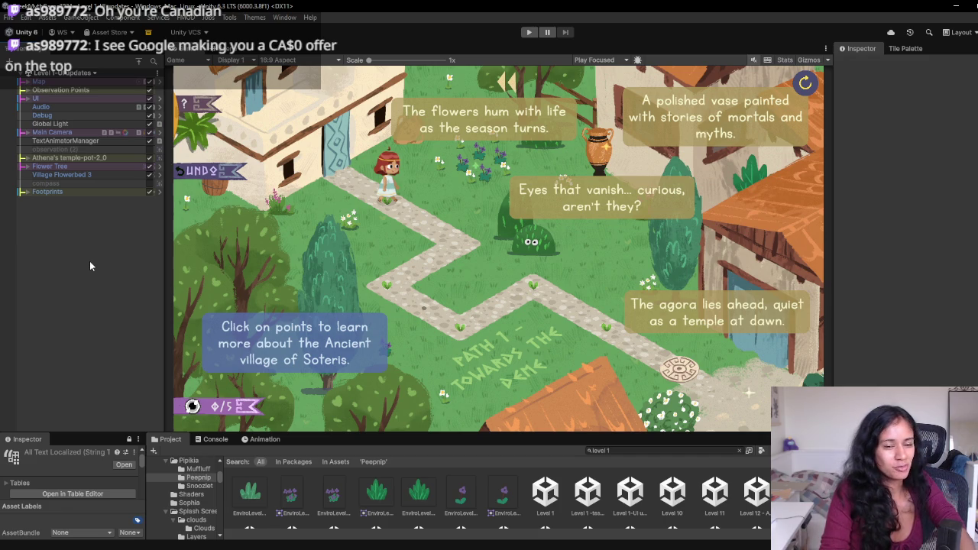
key(alt+Tab)
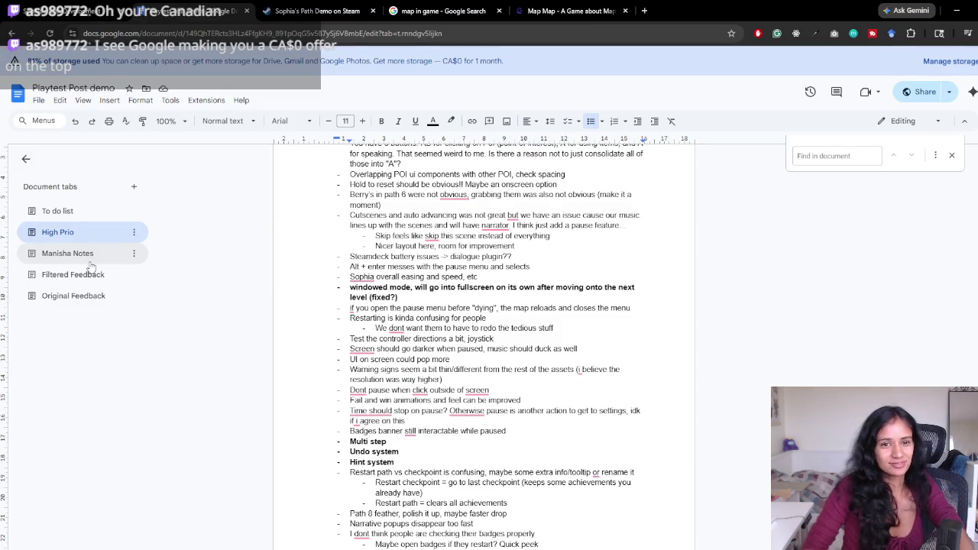
- Glance over the High Prio notes around the Restart checkpoint line, then return to Unity
click(570, 483)
scroll(570, 483, down, 3)
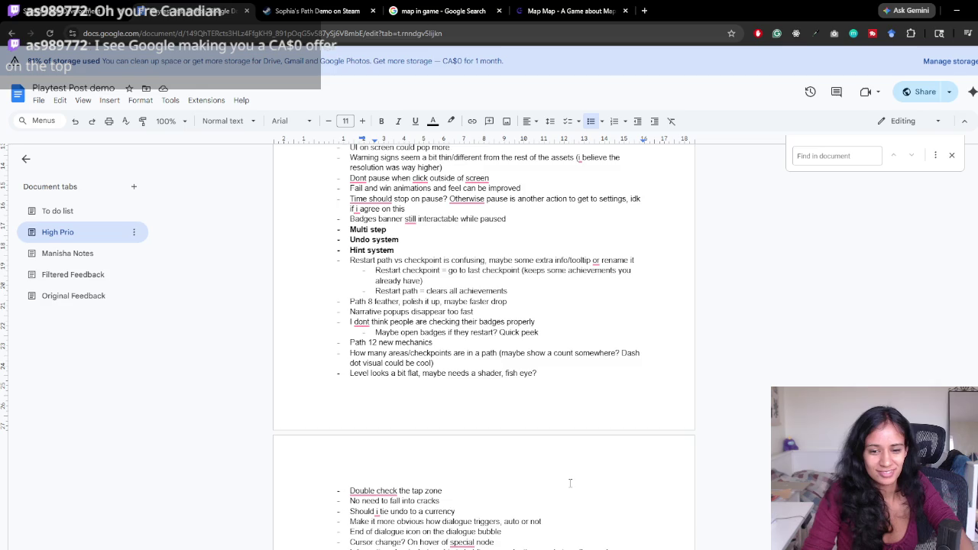
scroll(314, 332, up, 4)
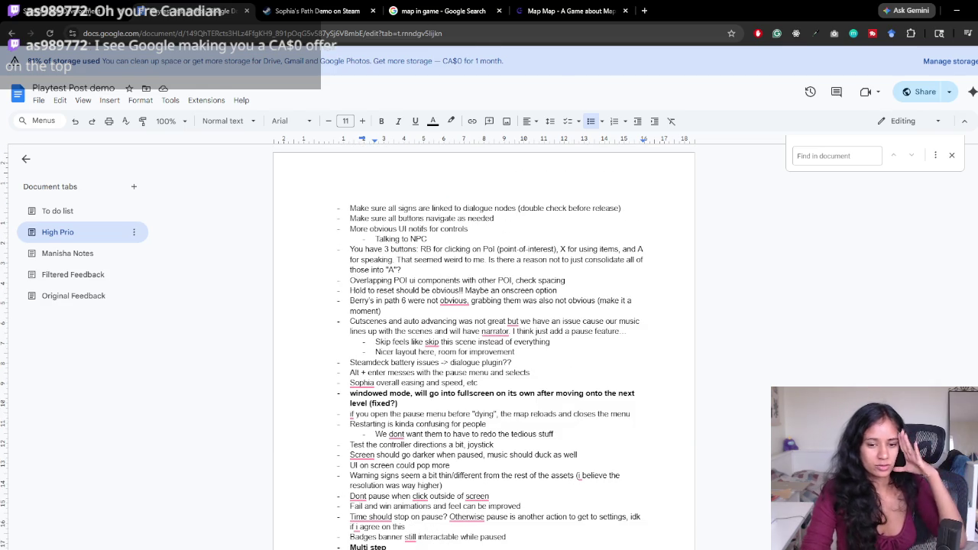
key(alt+Tab)
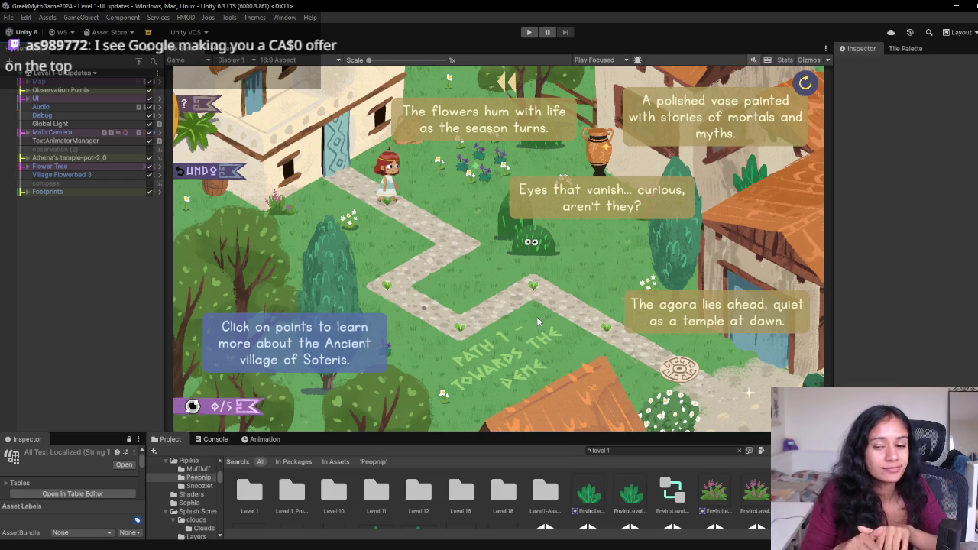
- Clear the Project search back to the Peepnip folder, widen the Game view, then reopen the playtest doc
click(739, 451)
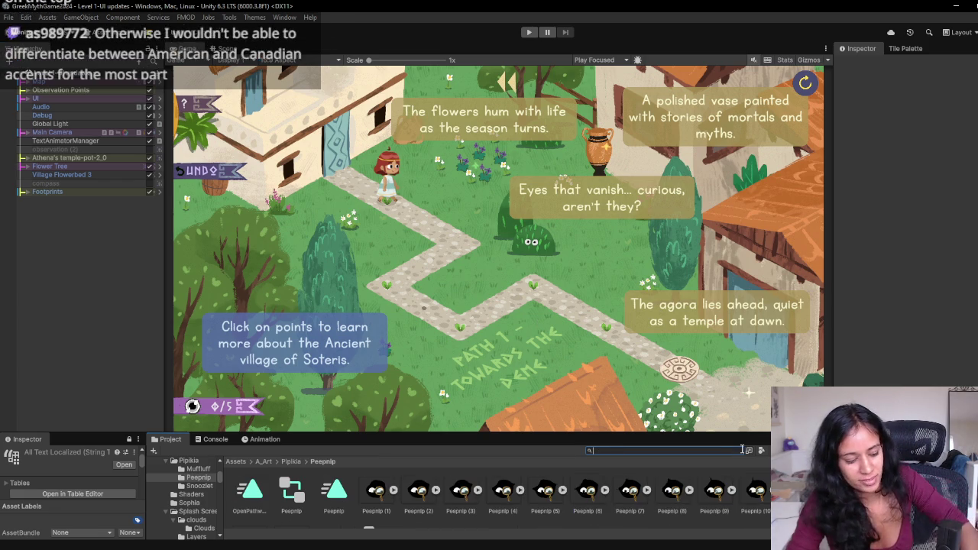
drag(831, 298, 859, 296)
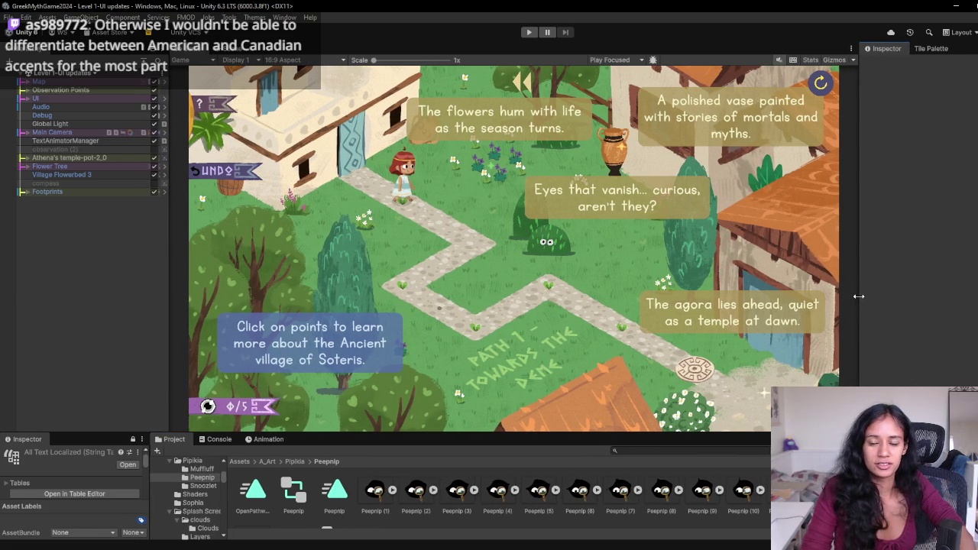
click(195, 51)
click(222, 51)
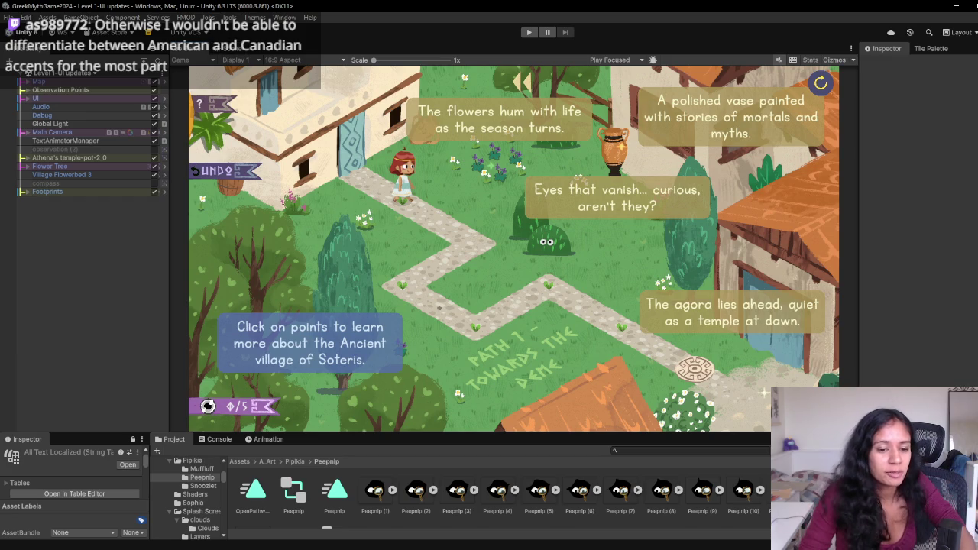
click(298, 512)
scroll(484, 344, down, 5)
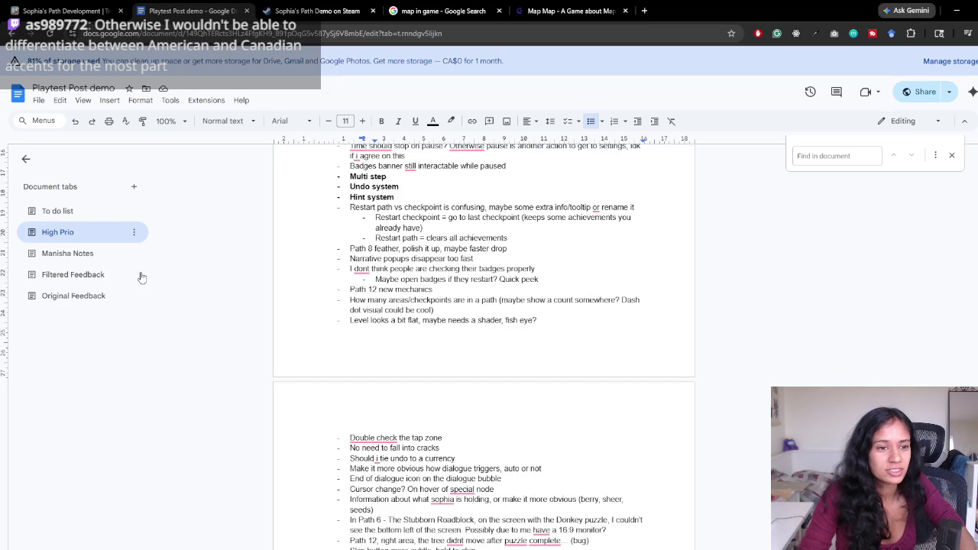
- In the To do list, add '- At least 2 playtests before nextfest' with sub-items 'Half way thru may' and 'A few days before puzzle fest'
click(87, 212)
click(440, 209)
text(- At least 2 playtests)
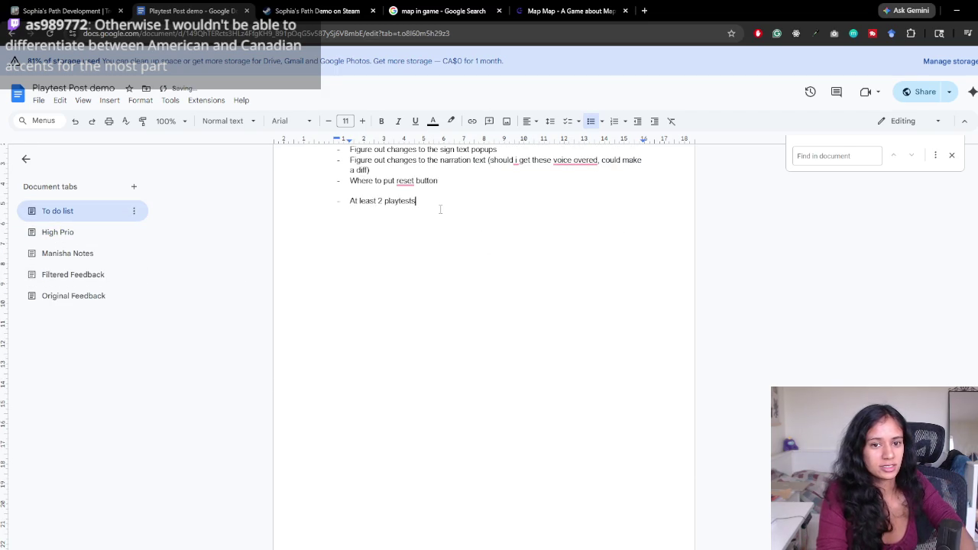
text( before ne)
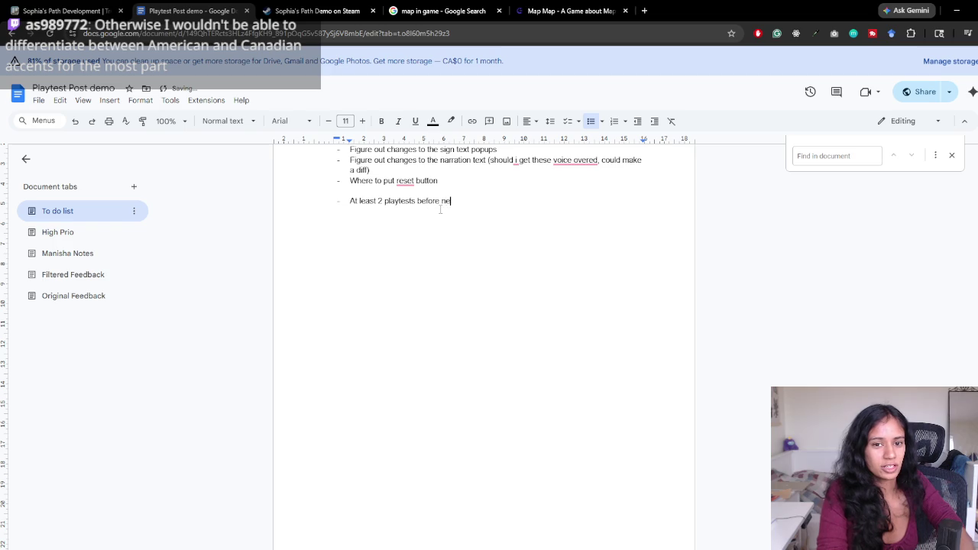
text(xtfest)
key(Return)
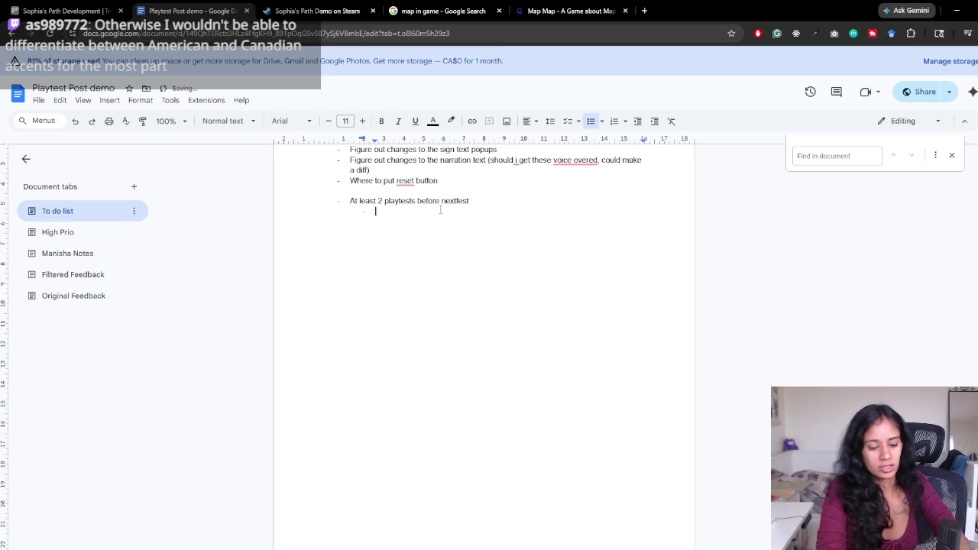
text(Half )
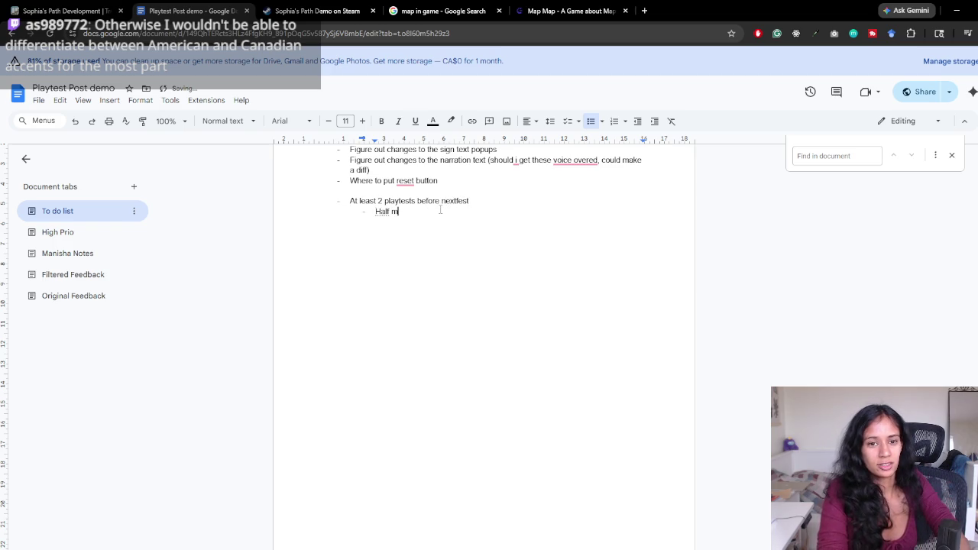
text(way thru may)
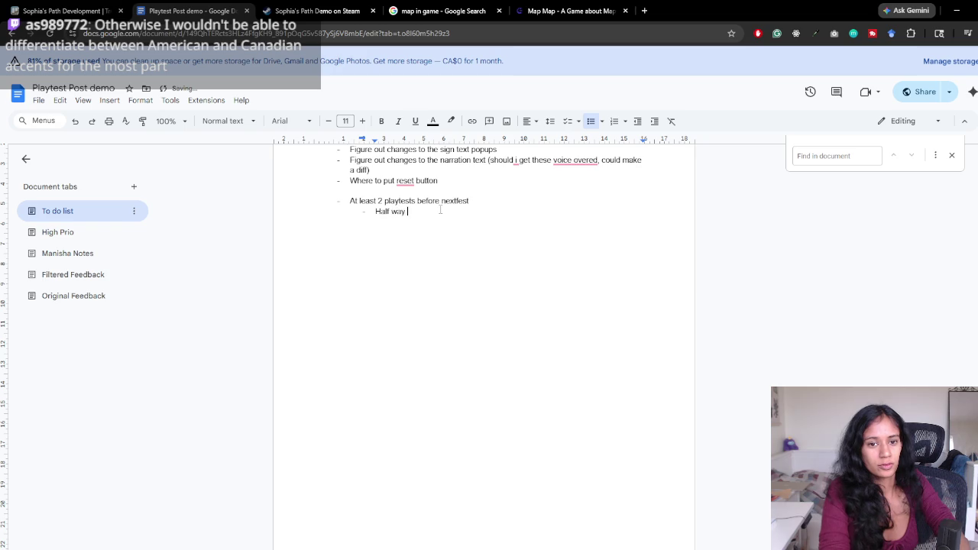
key(Return)
text(A few)
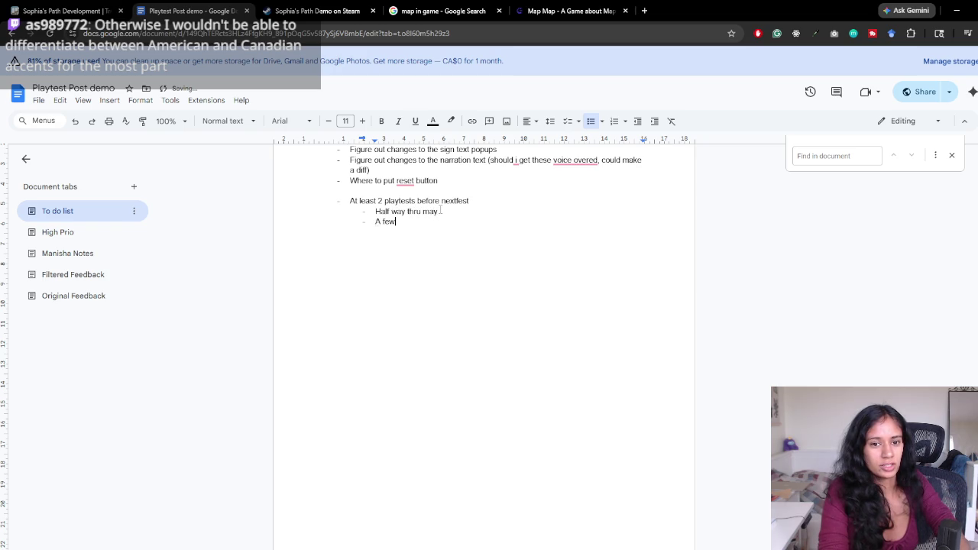
text( days before )
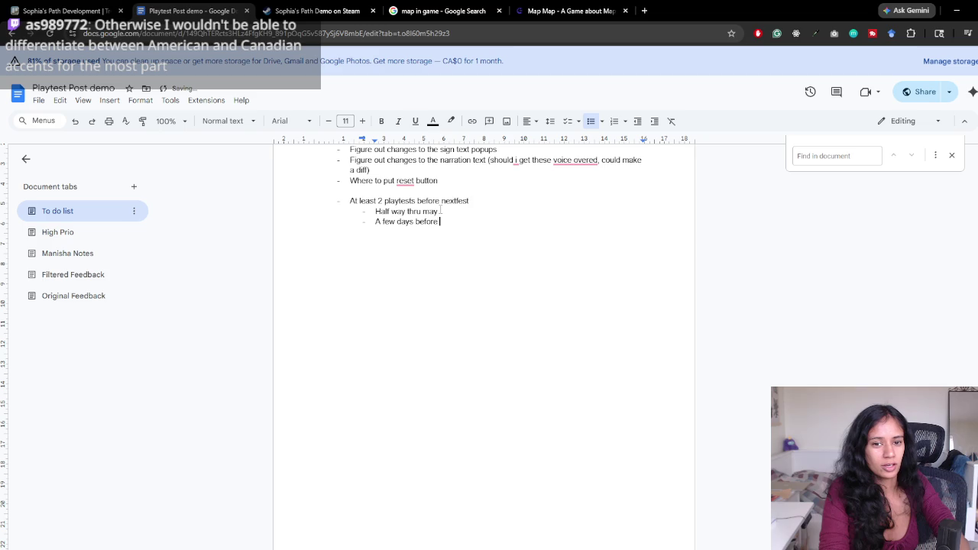
text(puzzle fest)
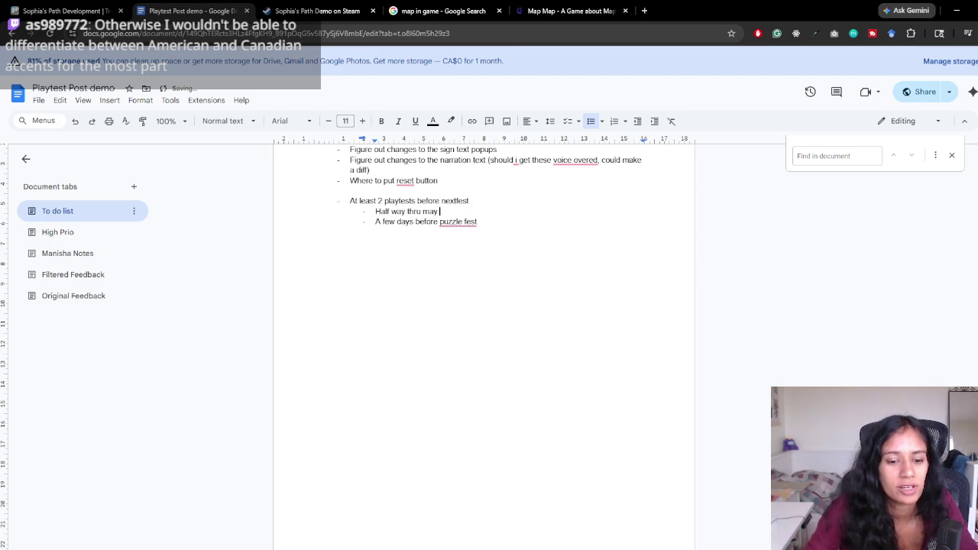
key(alt+Tab)
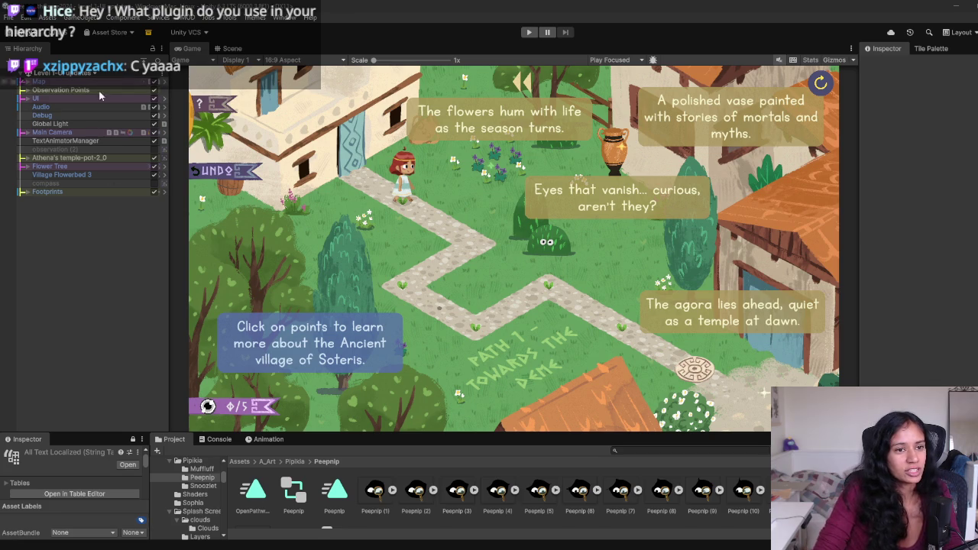
click(103, 165)
click(73, 82)
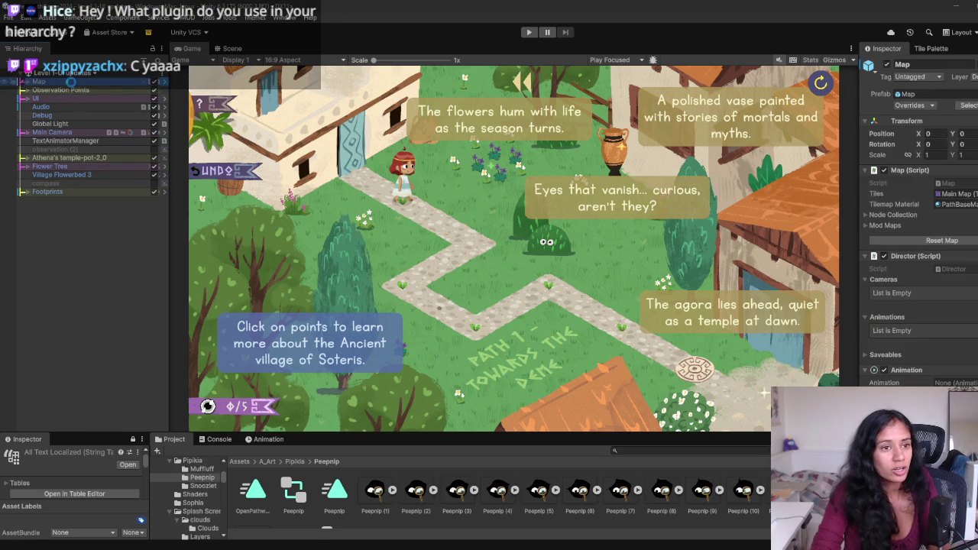
alt+click(72, 84)
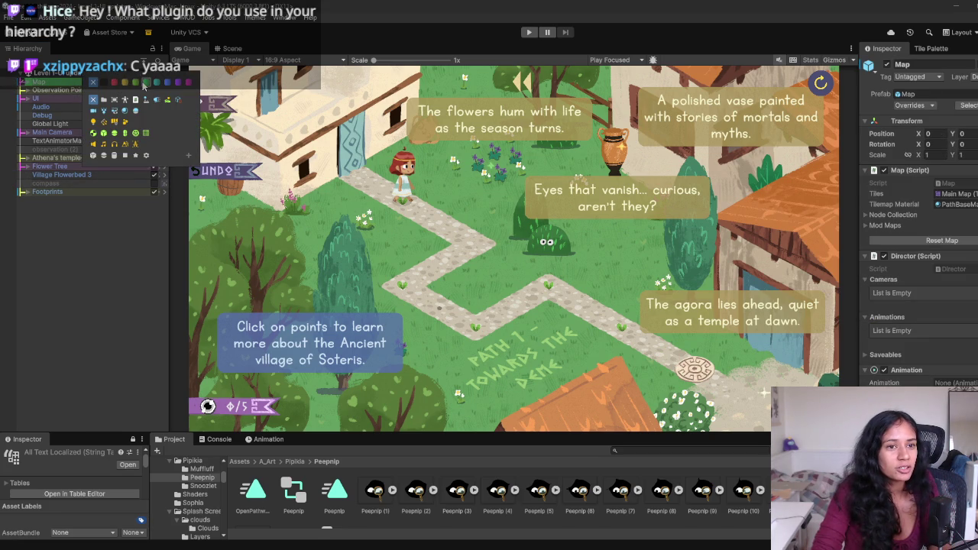
click(93, 238)
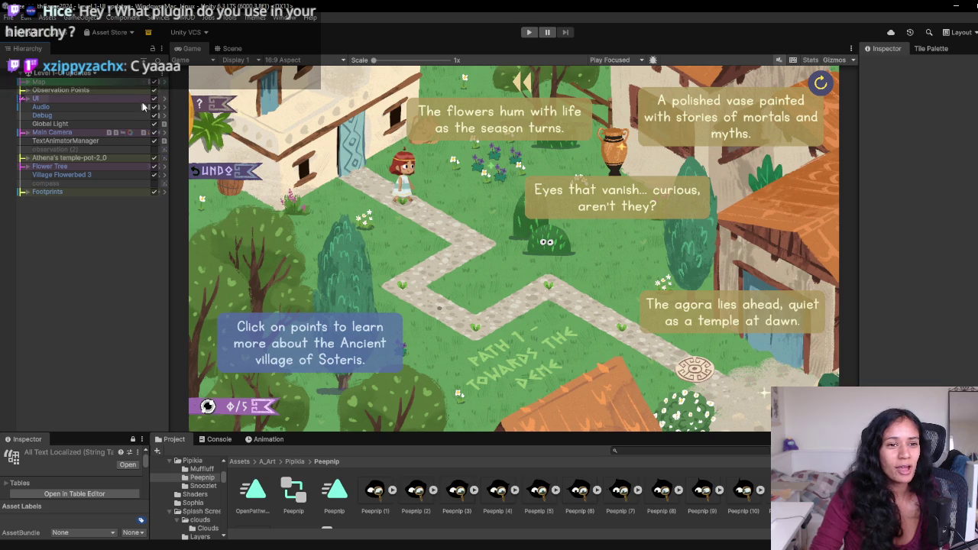
click(88, 92)
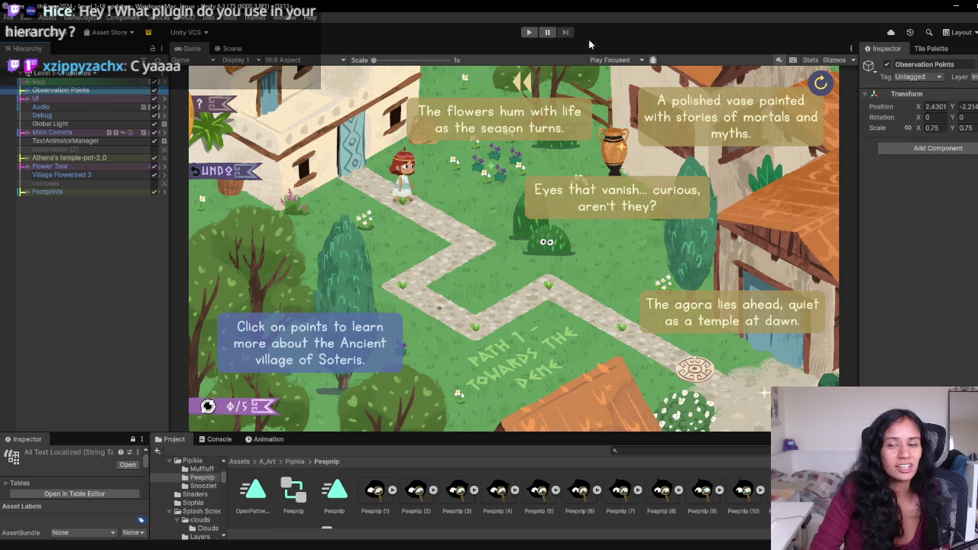
click(816, 57)
mouse_move(886, 49)
mouse_down()
mouse_move(97, 39)
mouse_move(74, 181)
mouse_move(65, 378)
mouse_up()
mouse_move(27, 310)
mouse_down()
mouse_move(99, 191)
mouse_move(489, 99)
mouse_move(887, 48)
mouse_up()
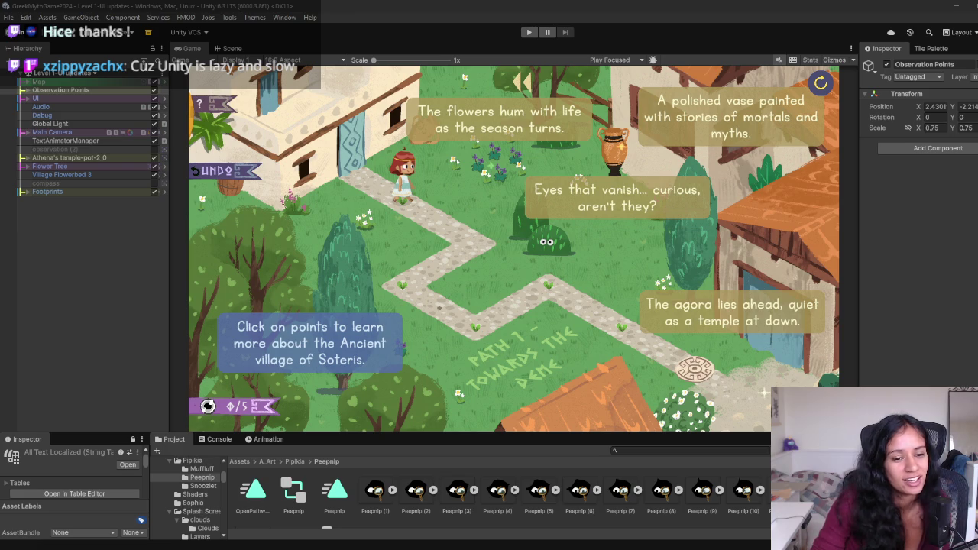
drag(510, 433, 504, 427)
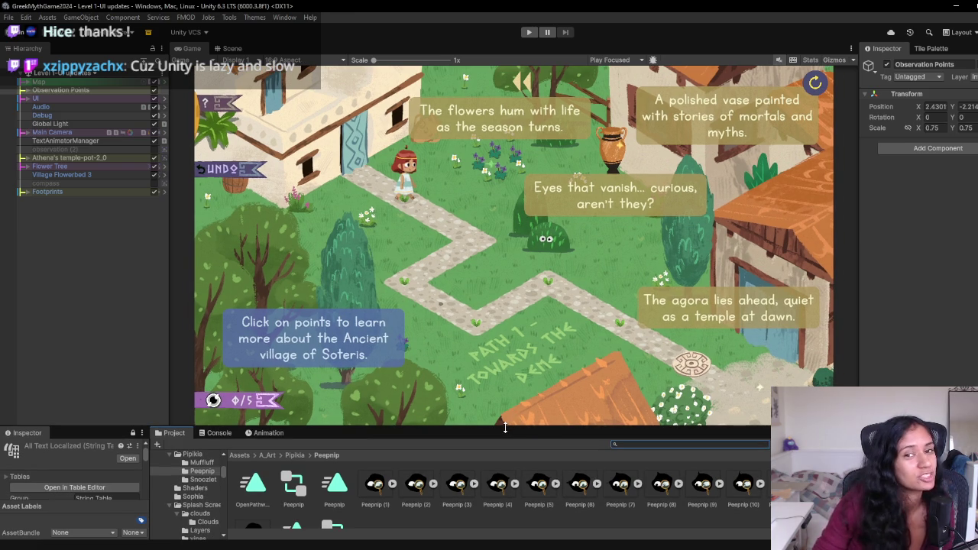